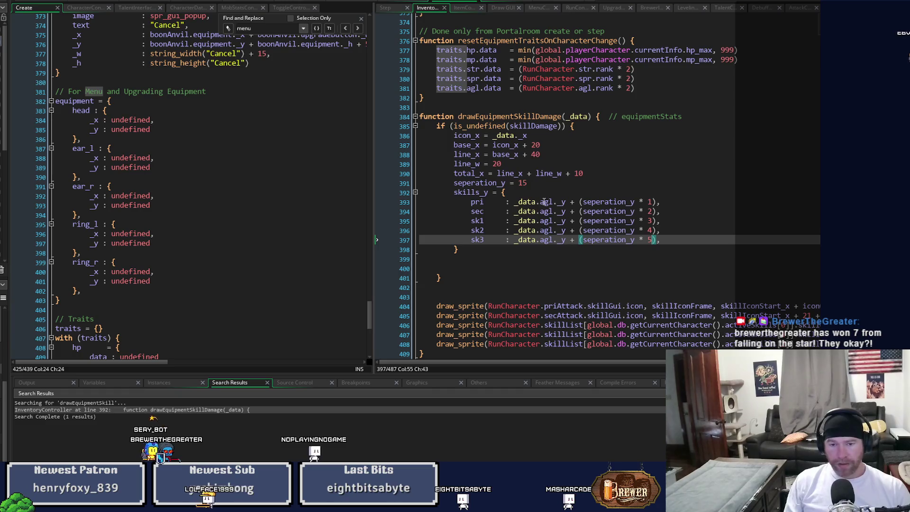
- Close the skills_y struct with a brace, remove the blank lines before the if-block's brace, and save
key(Down)
key(Down)
key(Tab)
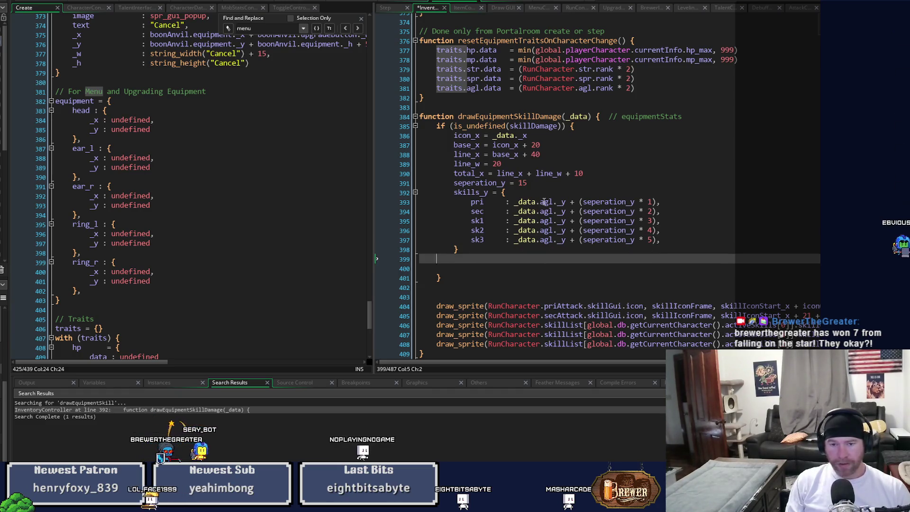
key(BackSpace)
key(Delete)
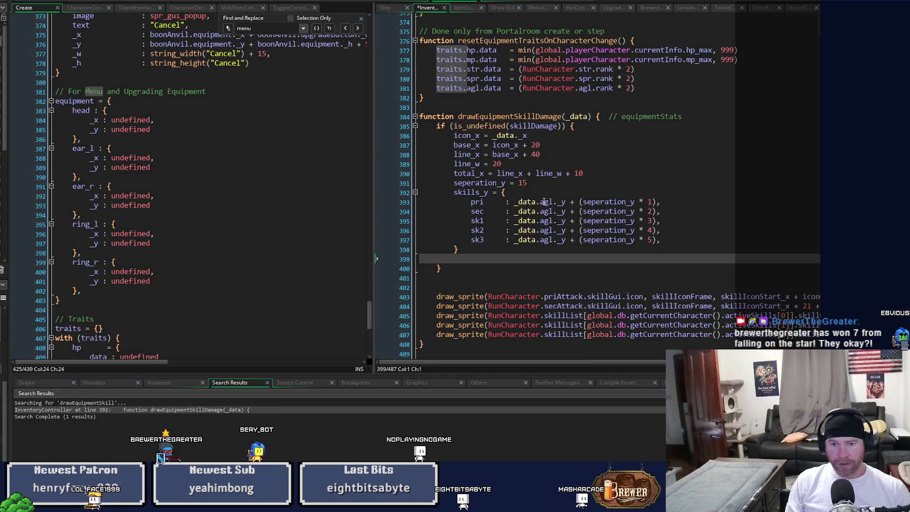
key(Delete)
key(ctrl+s)
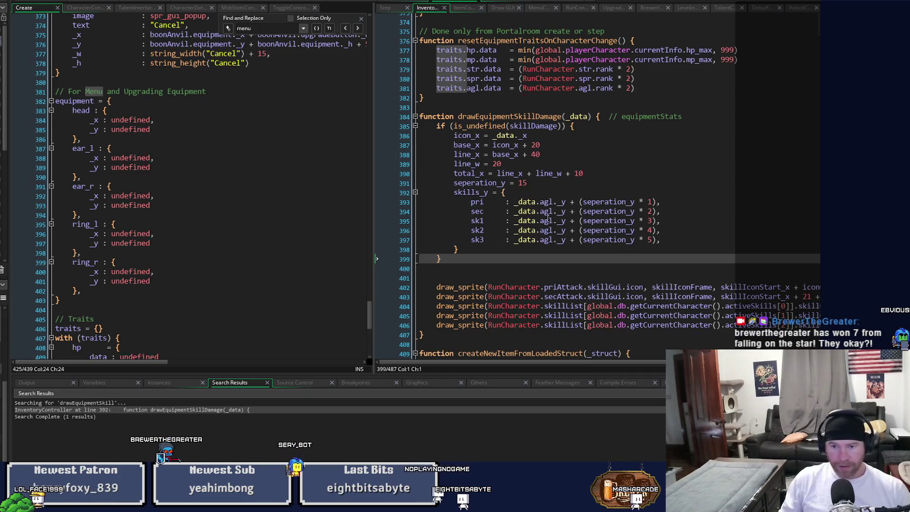
- Scroll across the inventory script, then bring up the Draw GUI event code
scroll(623, 368, right, 1)
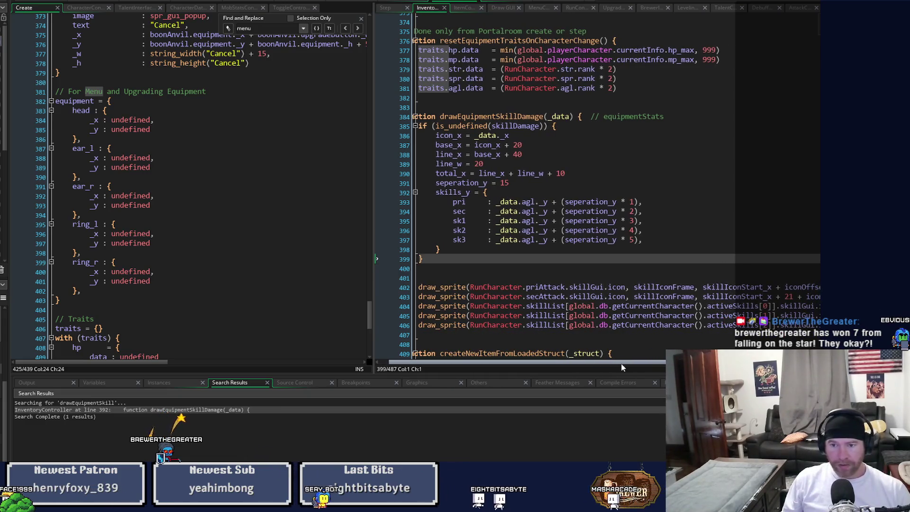
drag(623, 367, 668, 366)
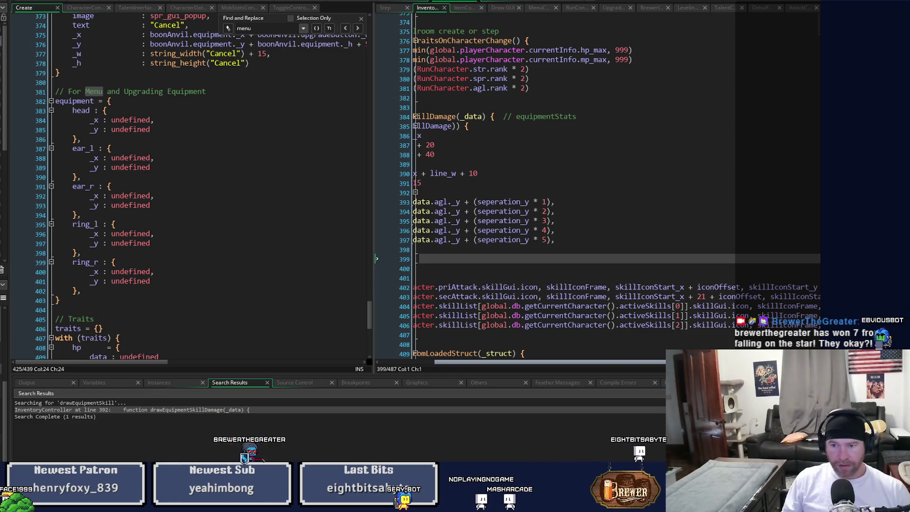
drag(668, 366, 701, 367)
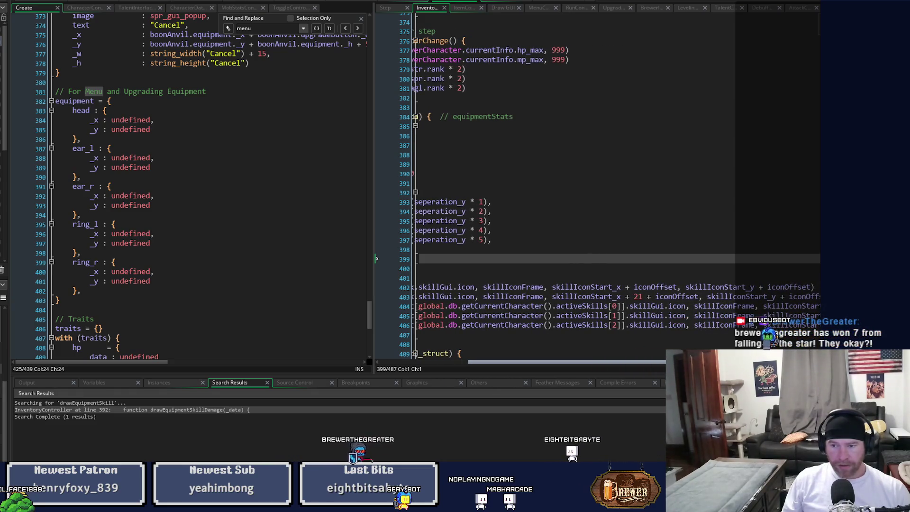
mouse_move(701, 366)
mouse_down()
mouse_move(731, 366)
mouse_move(604, 363)
mouse_up()
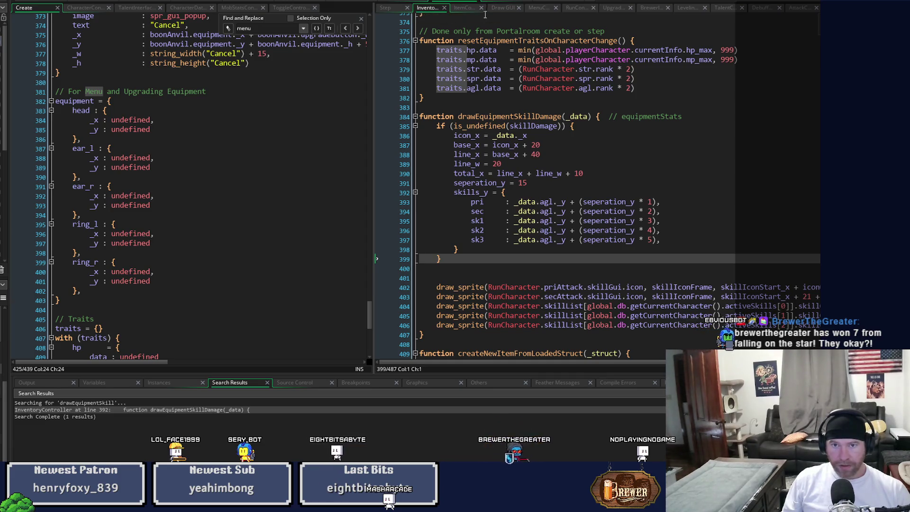
click(502, 8)
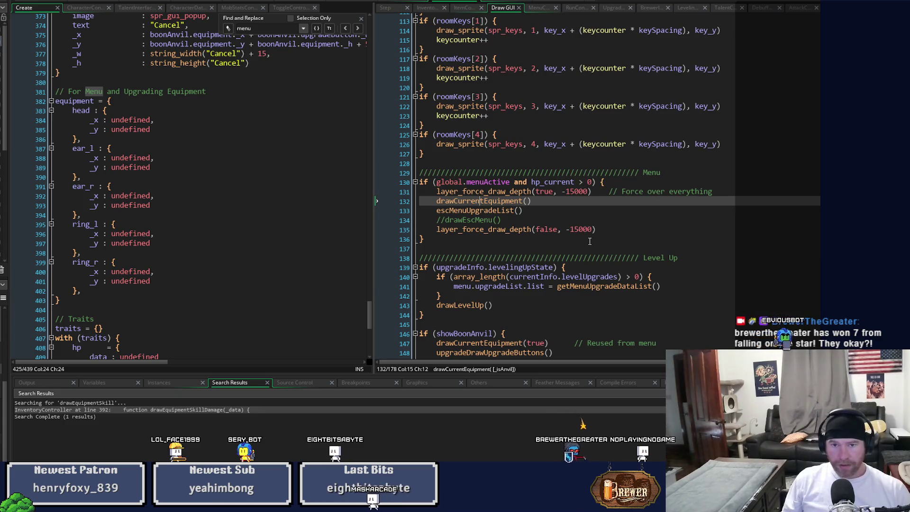
scroll(591, 252, up, 3)
scroll(591, 251, up, 15)
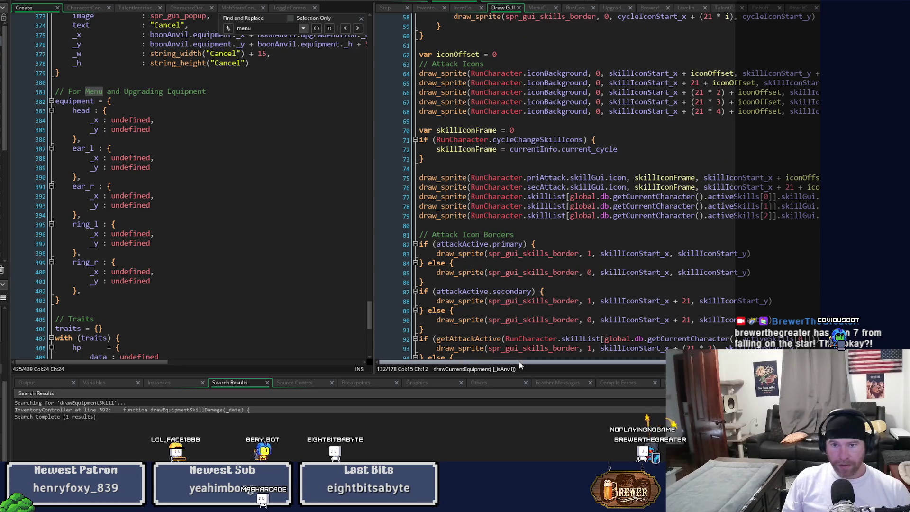
scroll(516, 293, up, 1)
scroll(517, 293, up, 1)
mouse_move(426, 213)
mouse_down()
mouse_move(408, 202)
mouse_move(405, 183)
mouse_up()
key(ctrl+c)
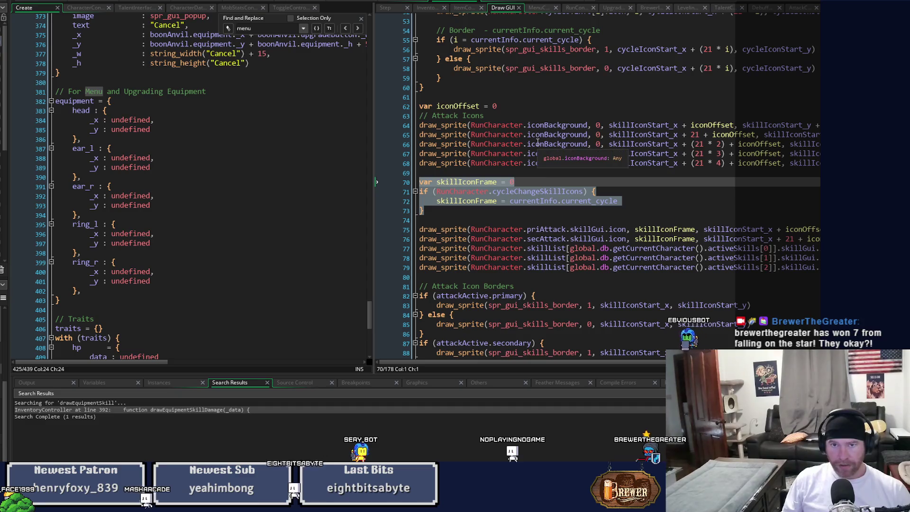
click(464, 8)
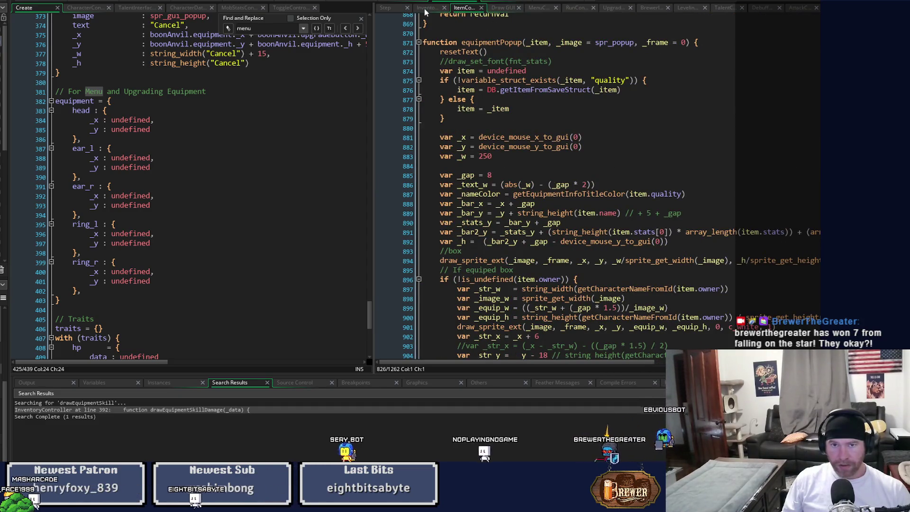
click(426, 8)
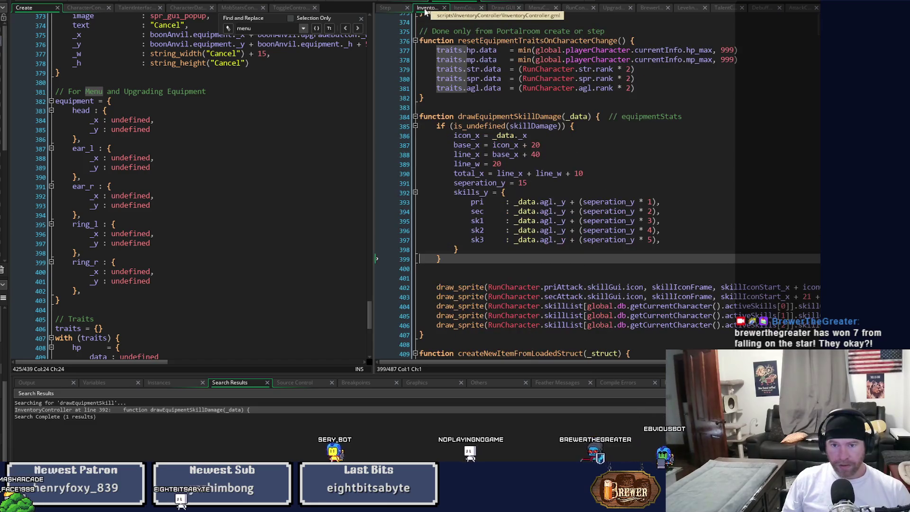
- Paste the skillIconFrame block below the if-block and indent it one level
click(440, 268)
key(Return)
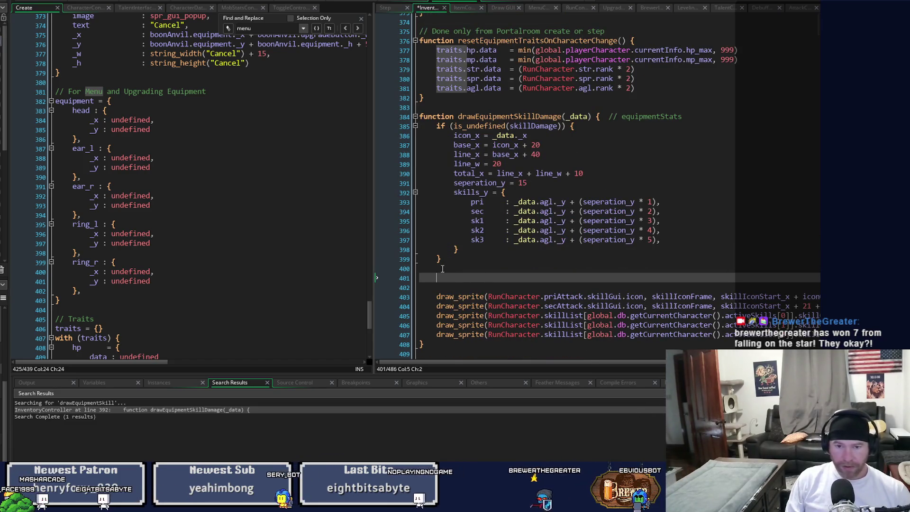
key(ctrl+v)
key(shift+Up)
key(shift+Up)
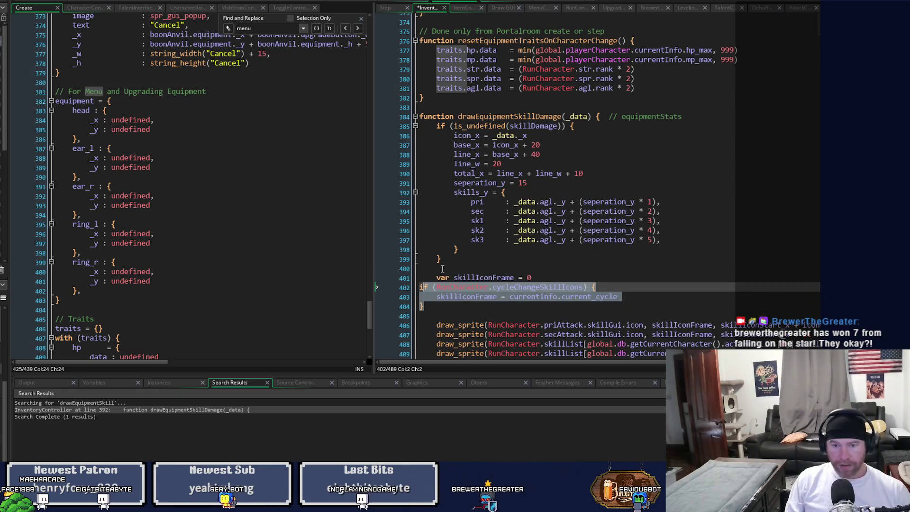
key(Tab)
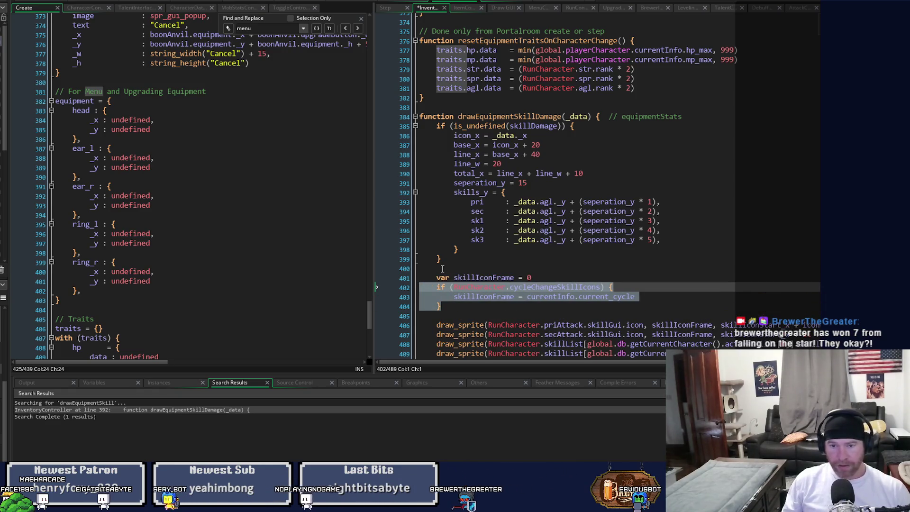
click(644, 267)
- Add blank lines above and below the priAttack draw_sprite call to make room for a // Primary comment
scroll(670, 266, down, 2)
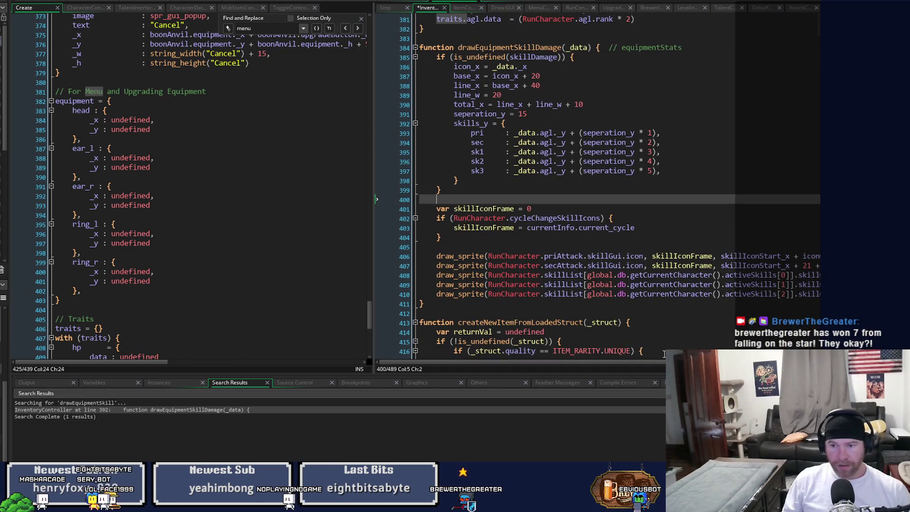
scroll(662, 364, right, 5)
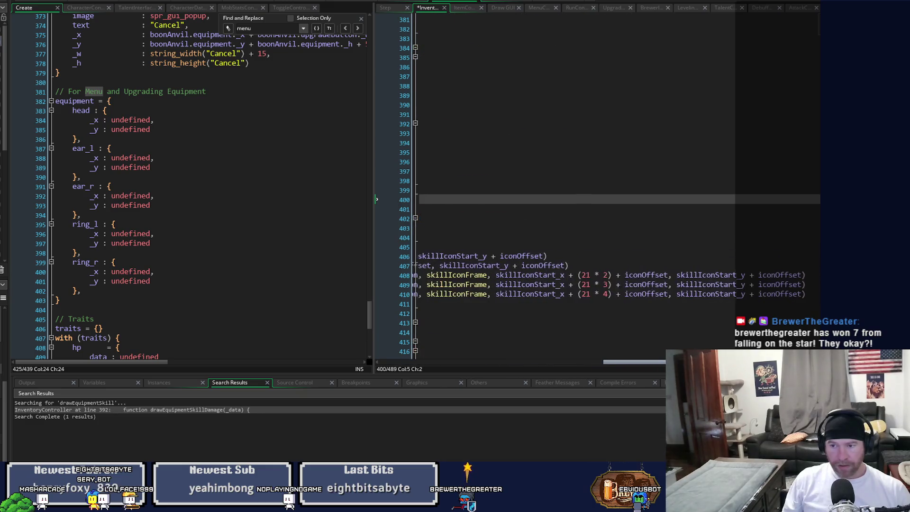
drag(662, 363, 529, 359)
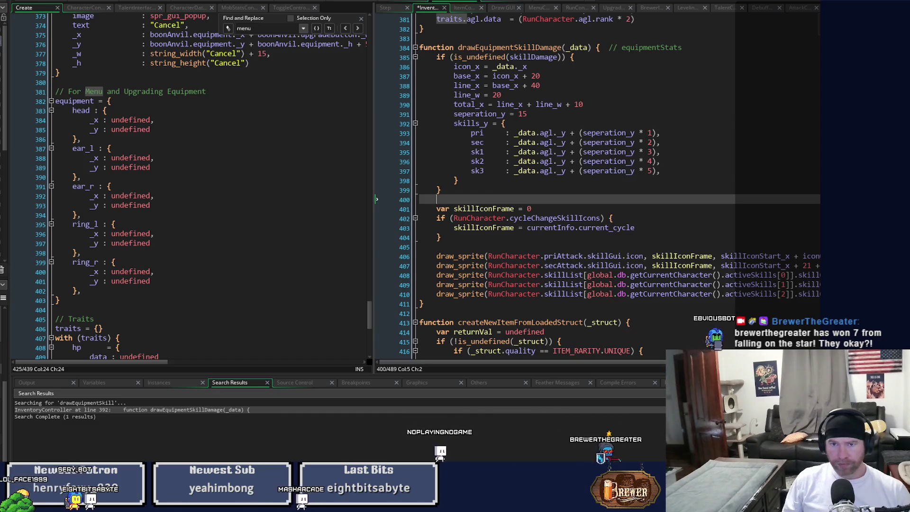
click(548, 58)
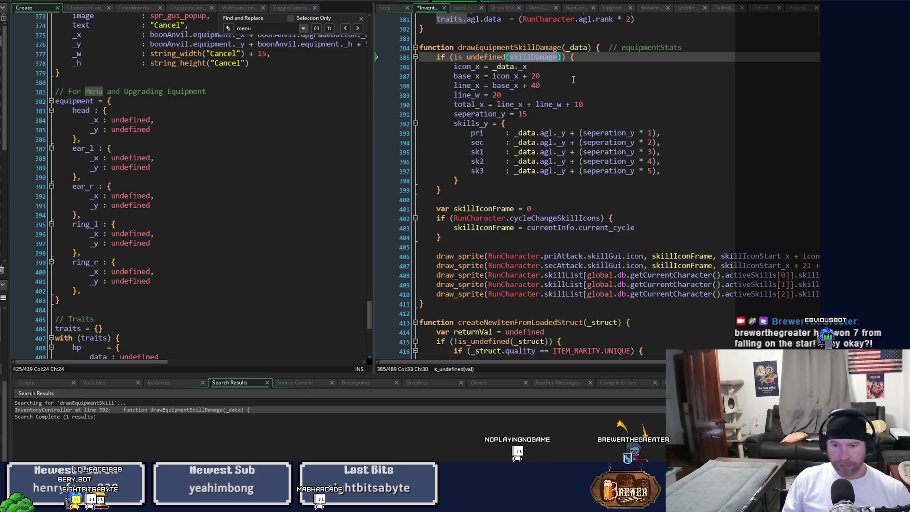
click(712, 250)
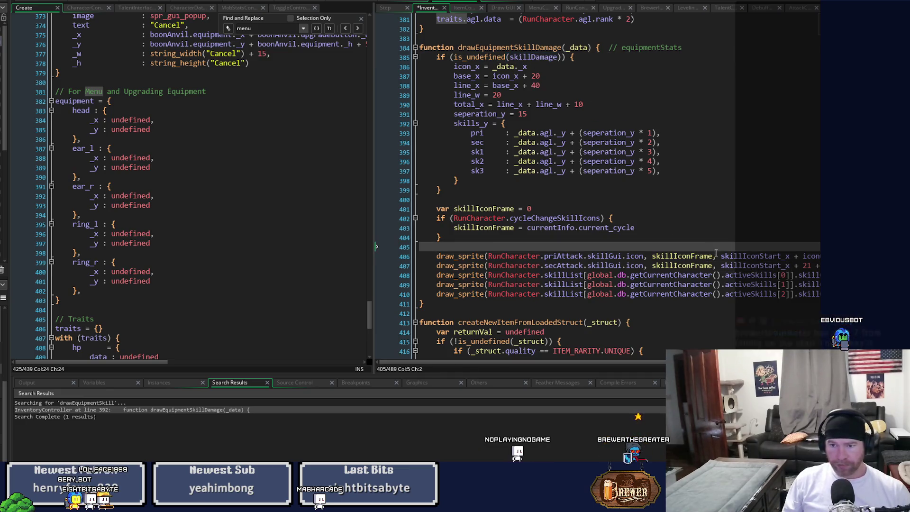
click(717, 256)
key(End)
key(Return)
key(Return)
key(Return)
key(Up)
key(Up)
key(Up)
key(Return)
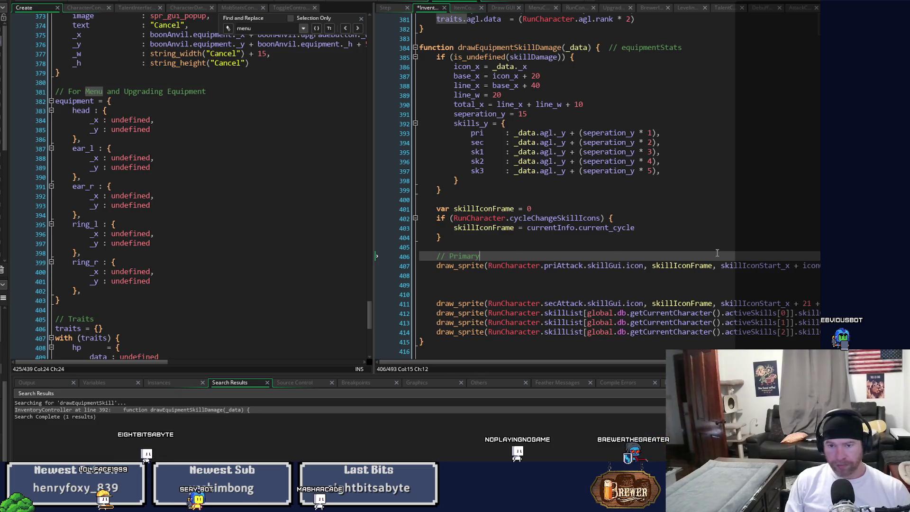
- Replace the x argument of the line 407 draw_sprite call with skillDamage.icon_x
key(Down)
scroll(644, 364, right, 3)
mouse_move(648, 266)
mouse_down()
mouse_move(782, 273)
mouse_move(815, 266)
mouse_up()
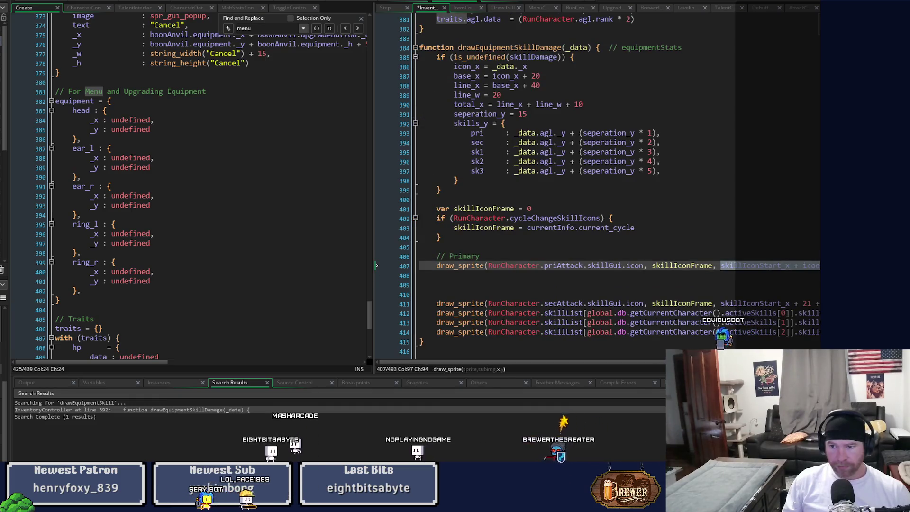
text(skillDamage, skill)
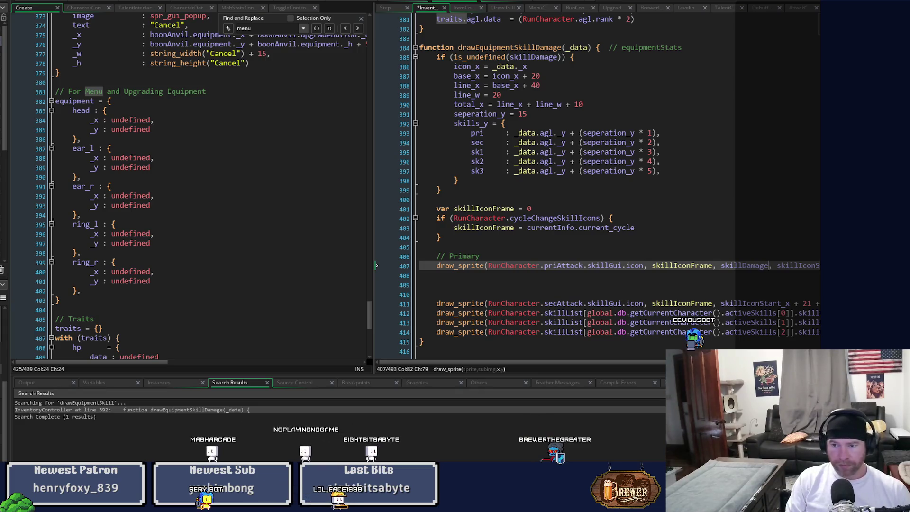
text(icon+)
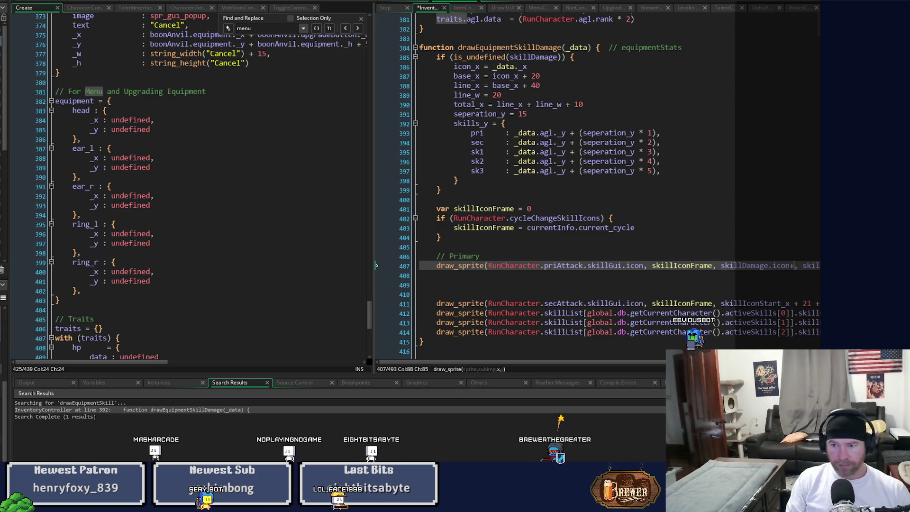
key(BackSpace)
text(_)
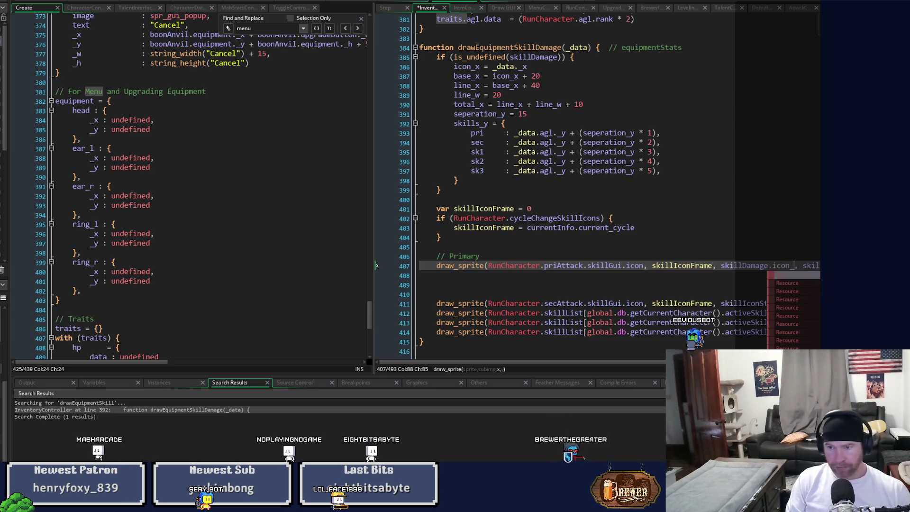
text(x)
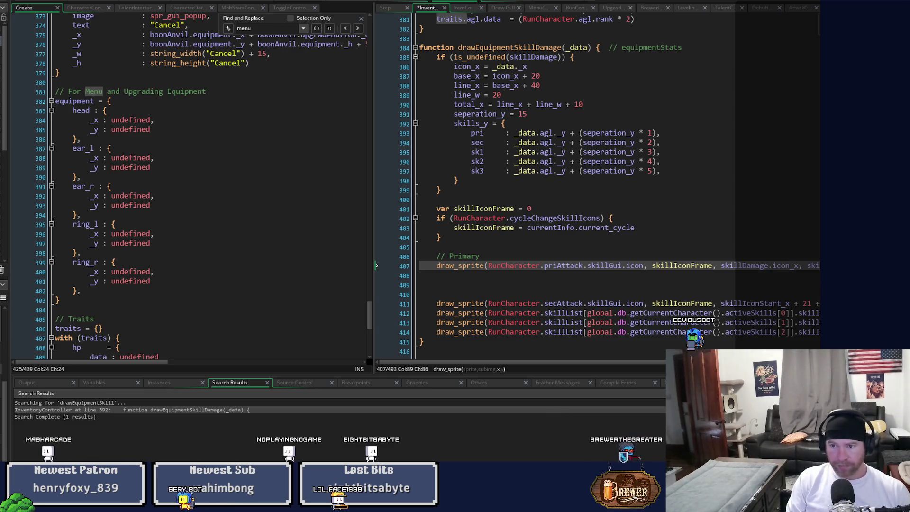
- Replace the y argument with skillDamage.skills_y.pri, save, and select the new arguments
click(807, 265)
key(shift+End)
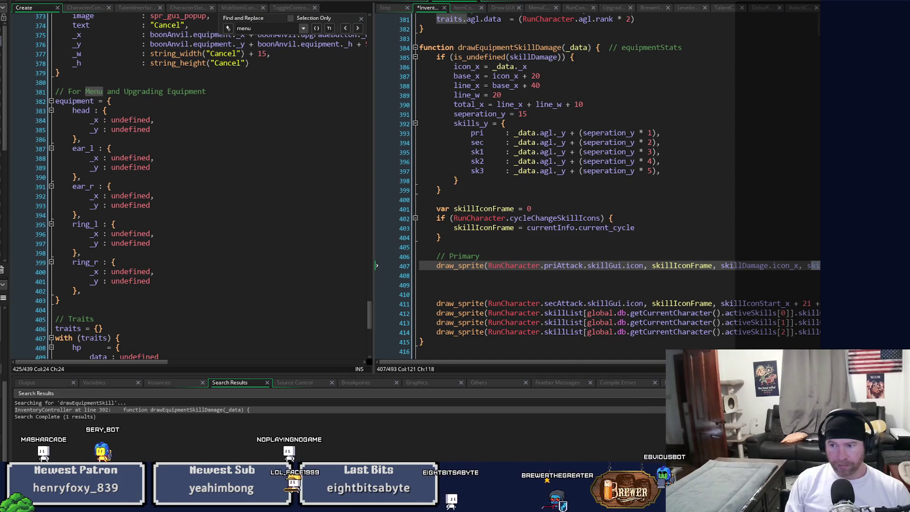
key(Delete)
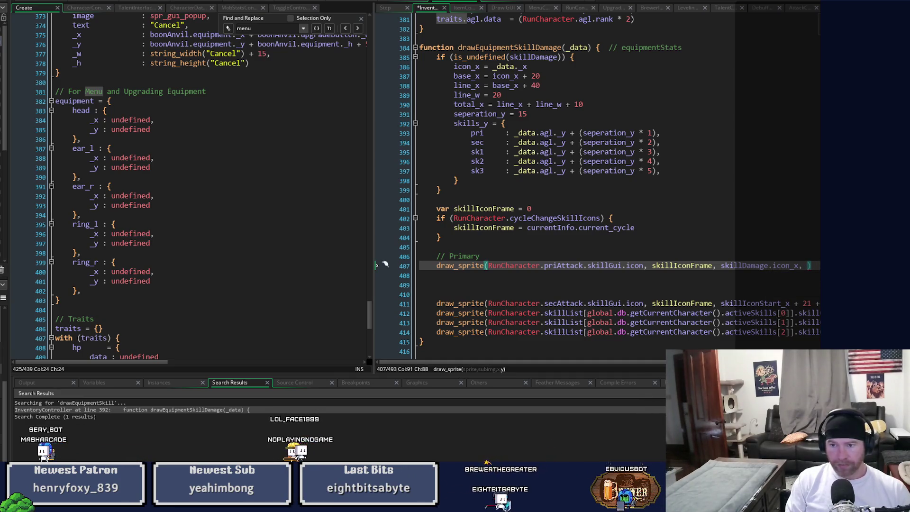
text(skillDamage.)
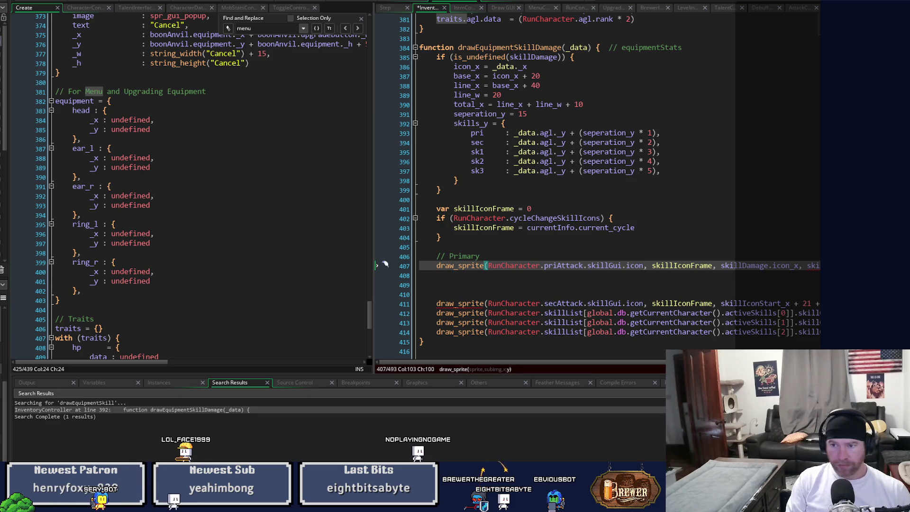
text(ls)
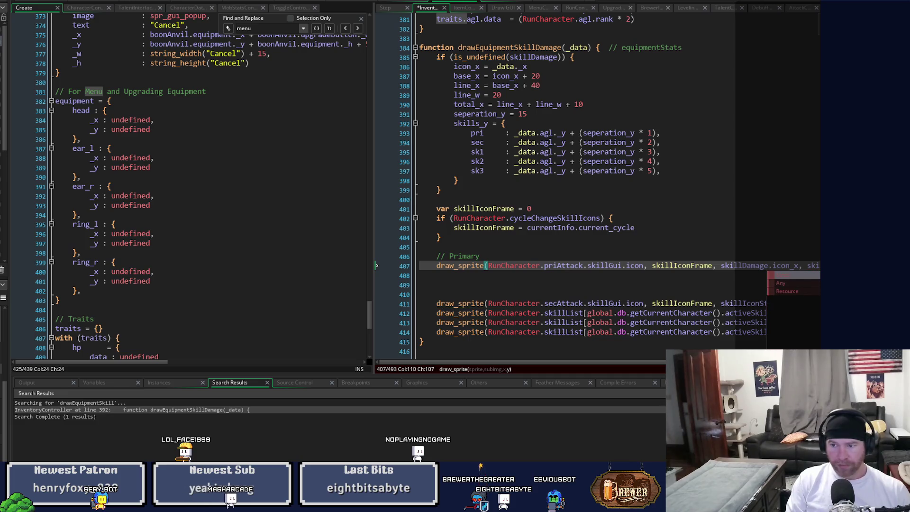
text(y.p)
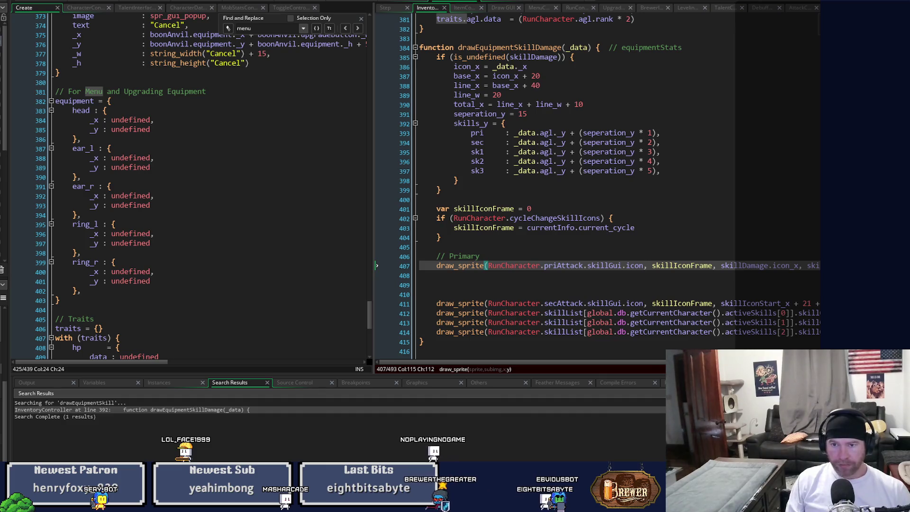
key(ctrl+s)
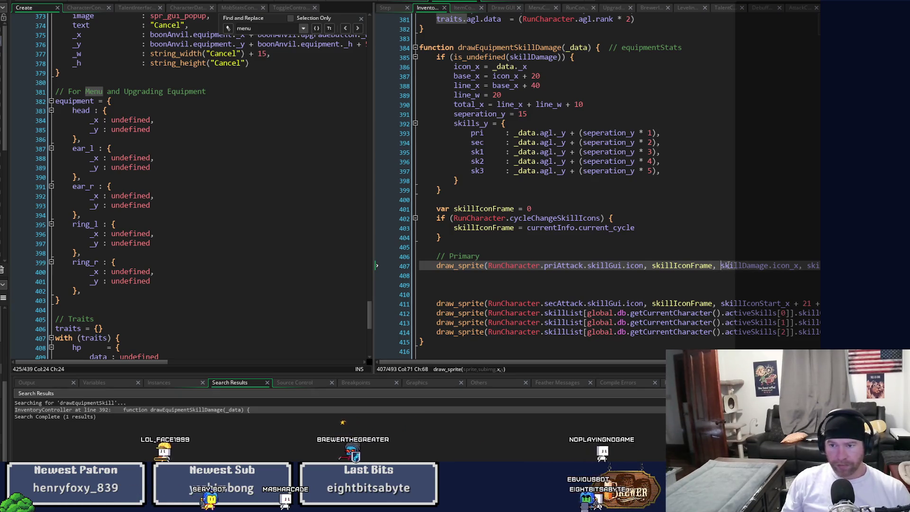
drag(719, 265, 834, 264)
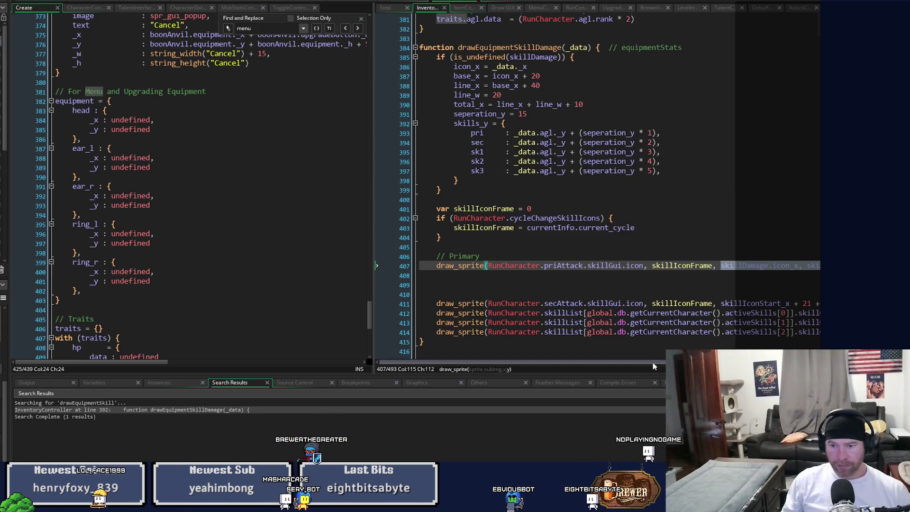
scroll(653, 363, right, 3)
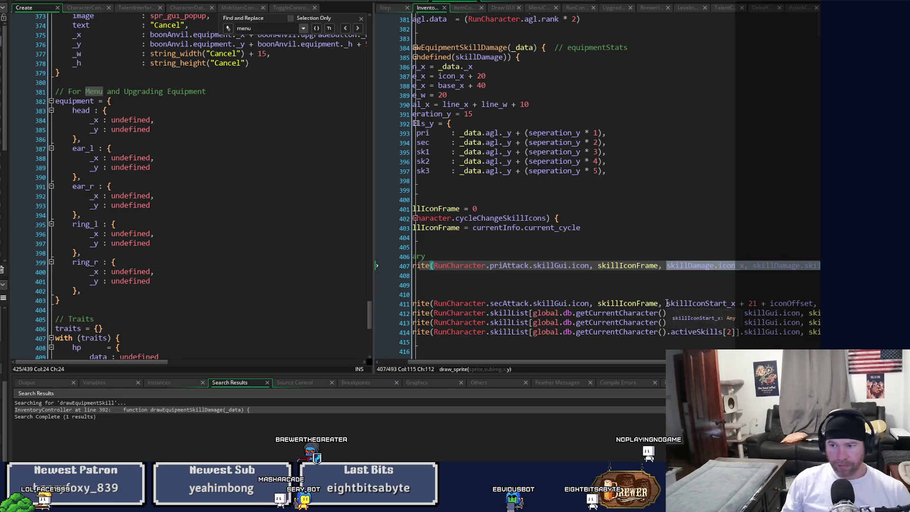
- Add blank lines below the secondary skill draw_sprite call on line 411
drag(667, 303, 834, 304)
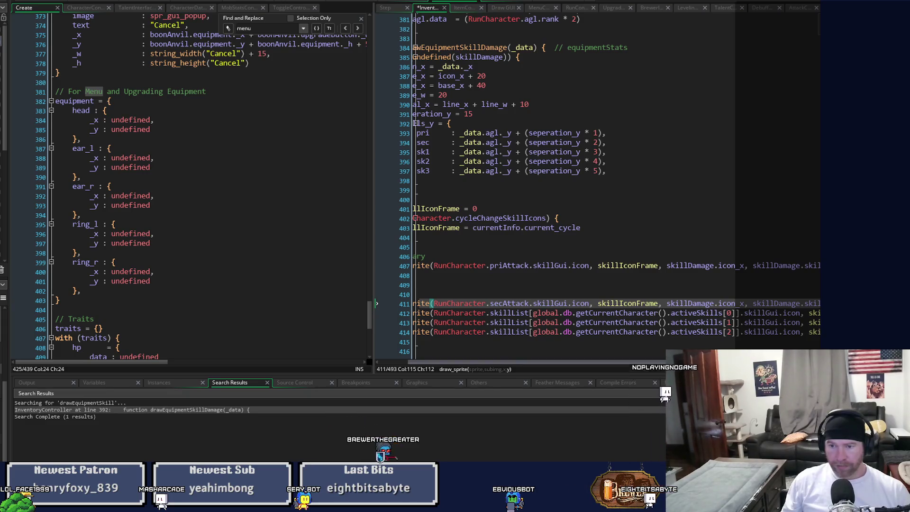
key(End)
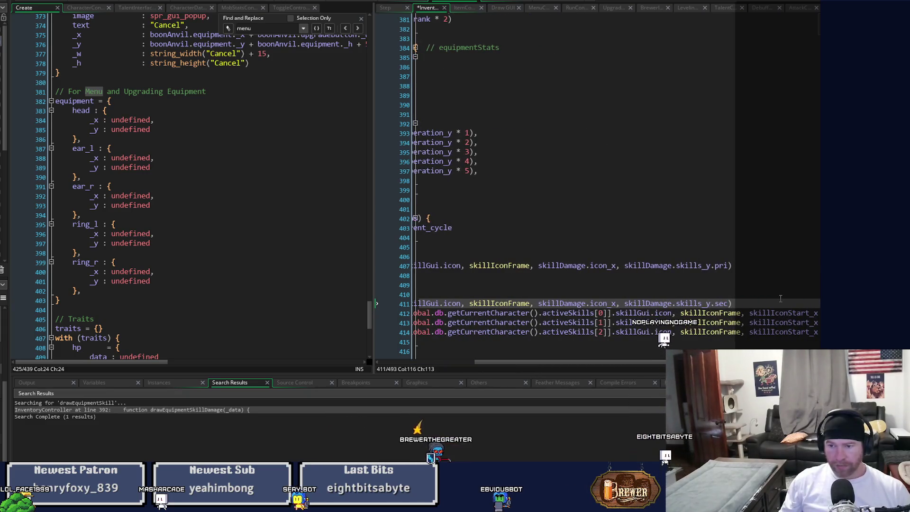
key(Return)
key(Return)
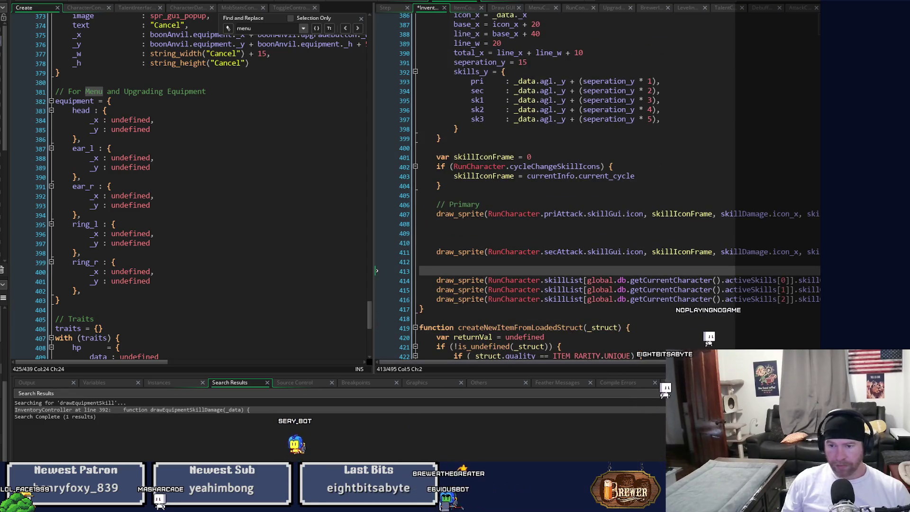
scroll(616, 190, right, 8)
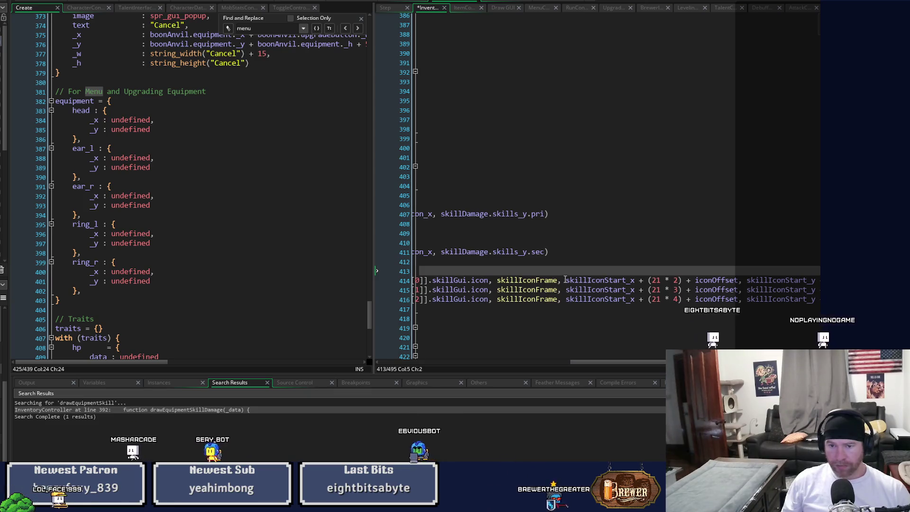
- Give lines 414 and 415 the skillDamage.icon_x position with skills_y.sk1 and skills_y.sk2
click(635, 280)
drag(566, 280, 875, 281)
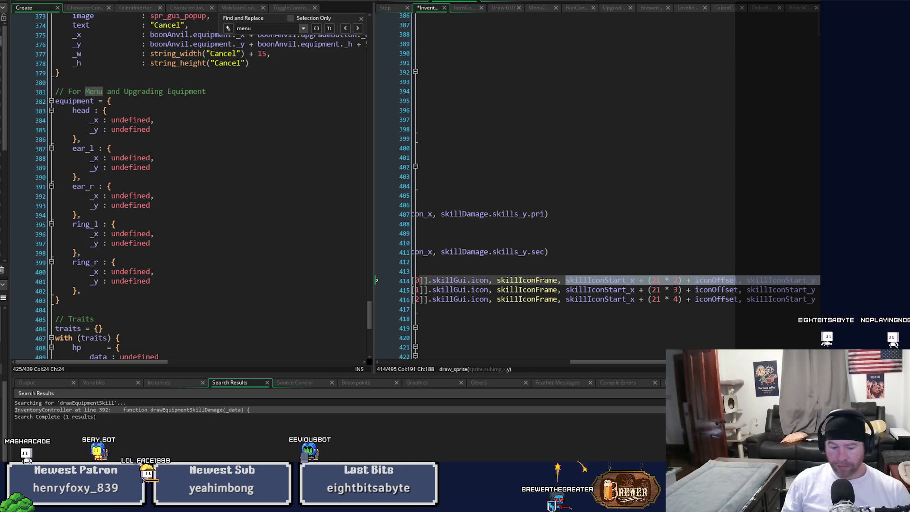
key(ctrl+v)
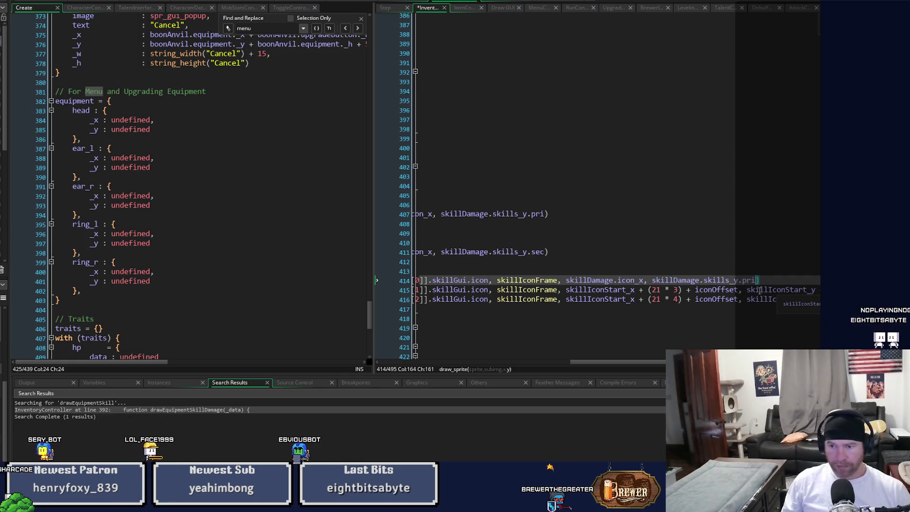
text(skl)
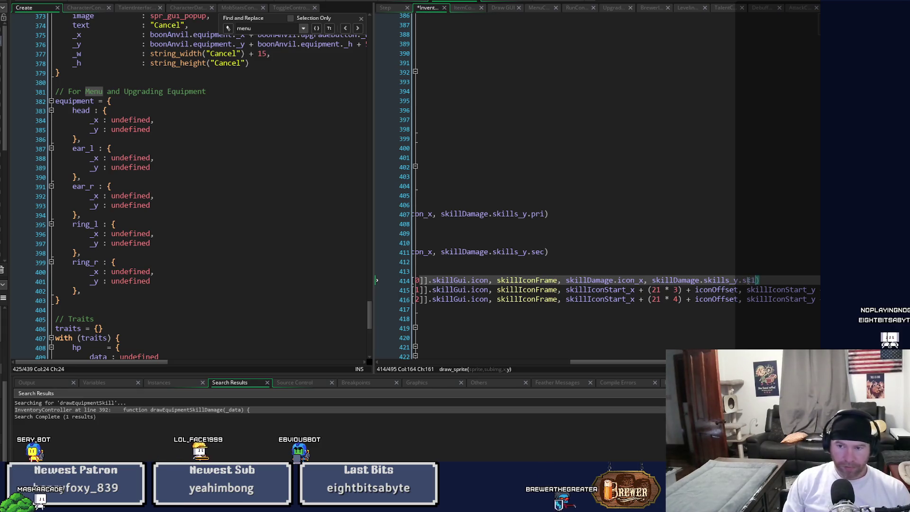
mouse_move(645, 362)
mouse_down()
mouse_move(553, 372)
mouse_move(769, 365)
mouse_up()
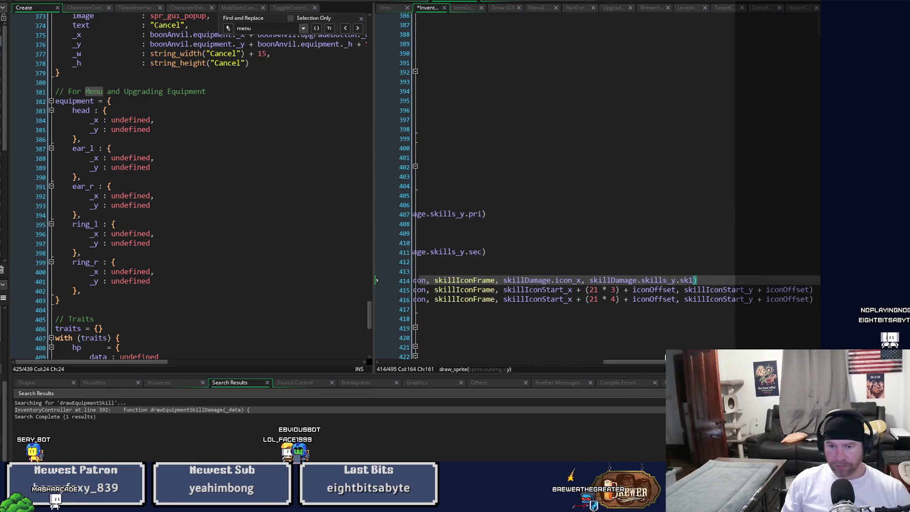
drag(505, 291, 785, 298)
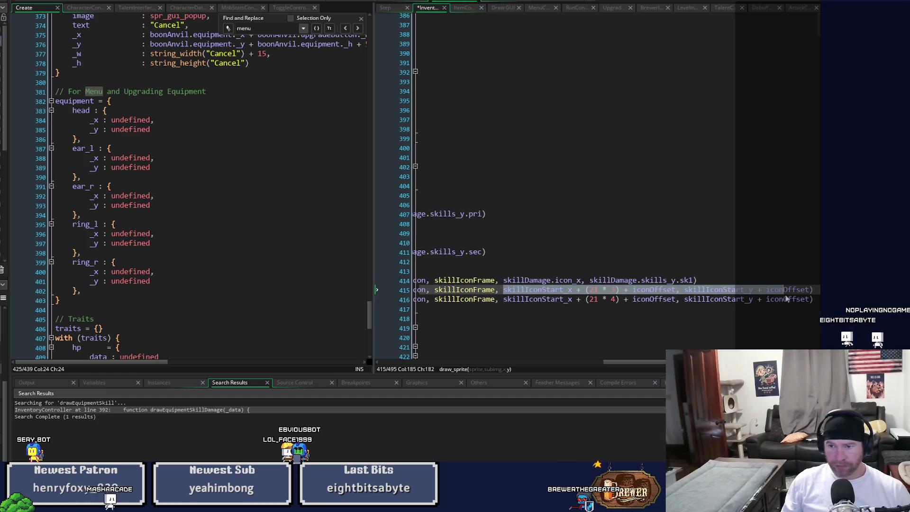
key(ctrl+v)
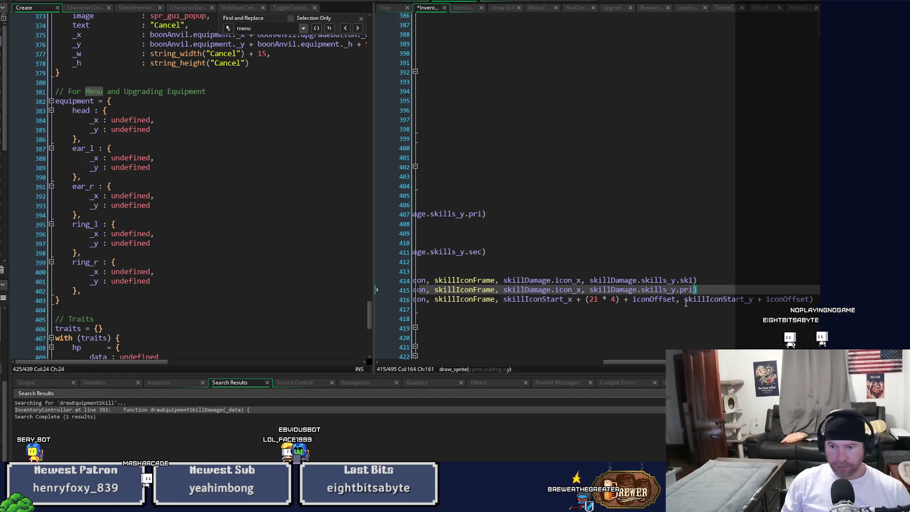
click(681, 290)
key(Delete)
key(Delete)
key(Delete)
text(sk2)
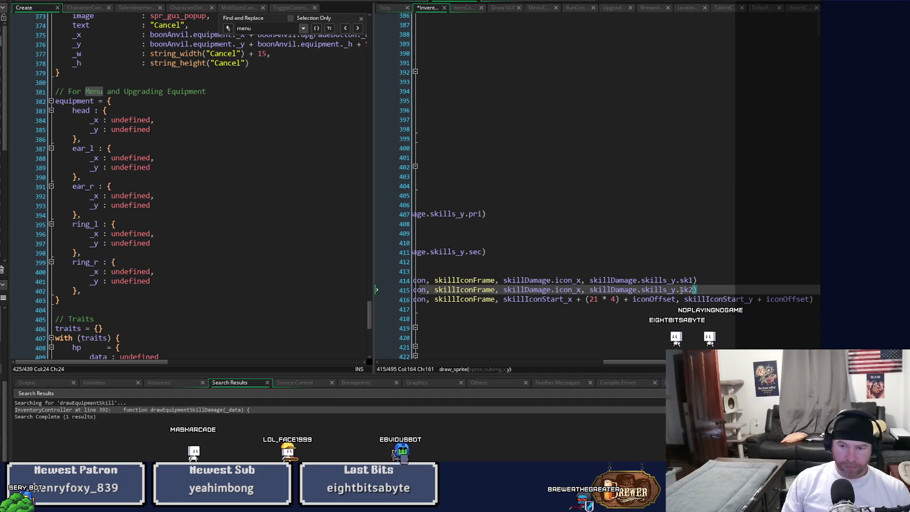
- Give line 416 the skillDamage.icon_x position with skills_y.sk3
key(Down)
key(Down)
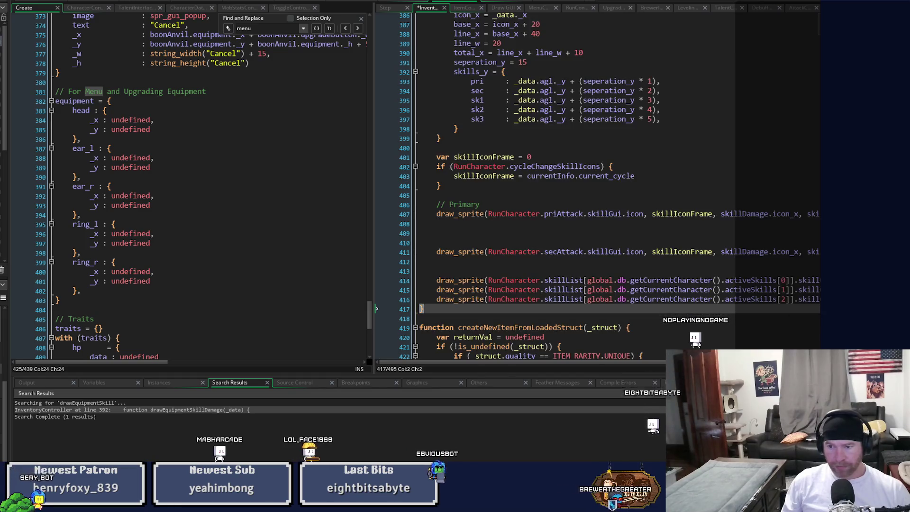
key(Up)
key(End)
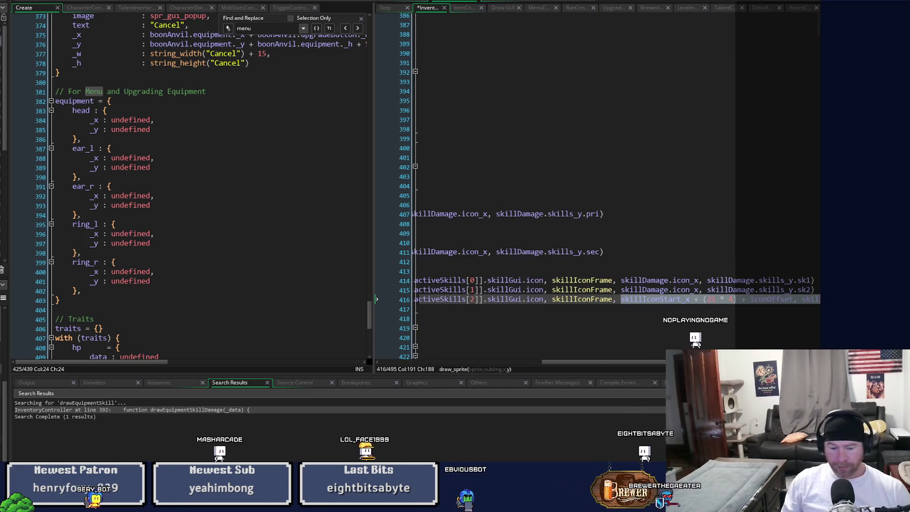
key(ctrl+v)
click(798, 299)
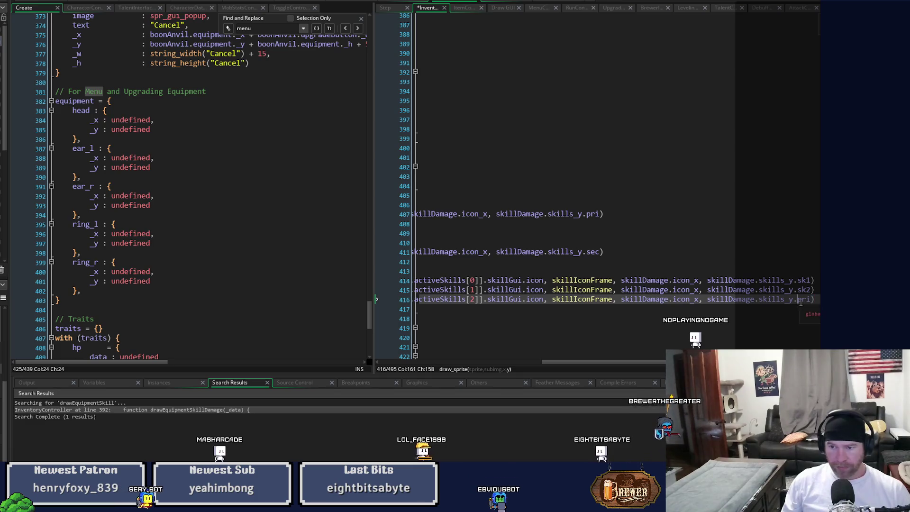
key(Delete)
key(Delete)
key(Delete)
text(sk3)
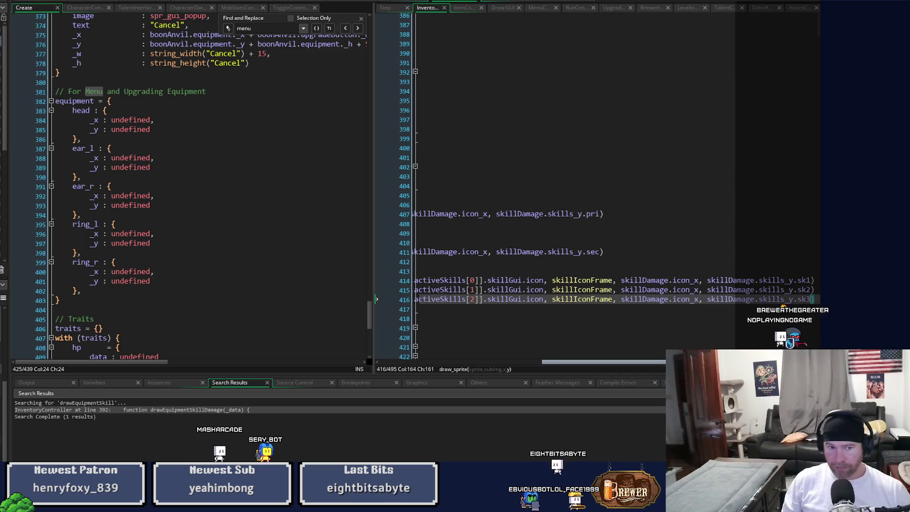
- Add blank lines around the second active-skill call and save the script
scroll(616, 189, left, 6)
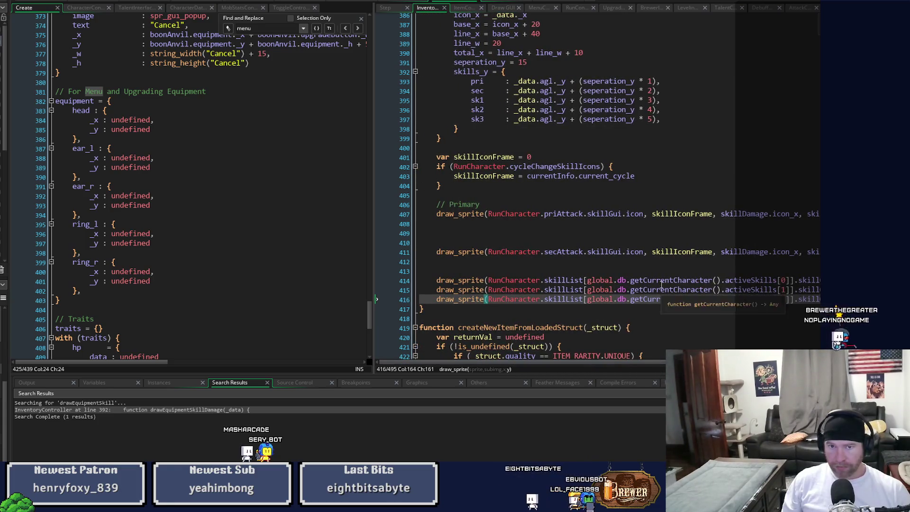
scroll(661, 285, up, 3)
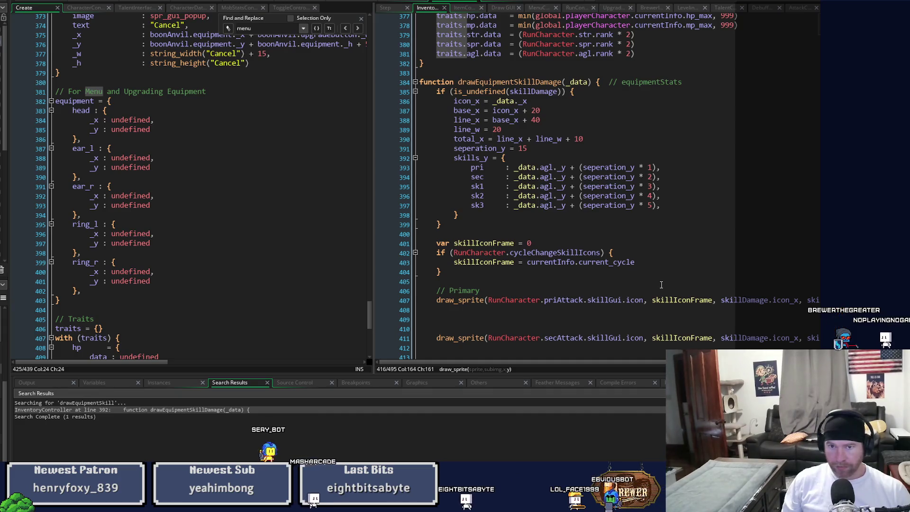
scroll(661, 284, down, 3)
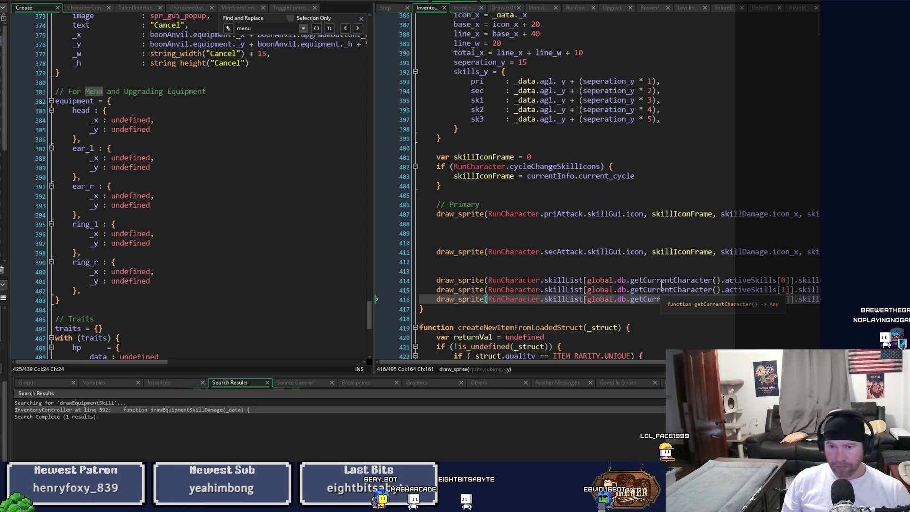
key(Up)
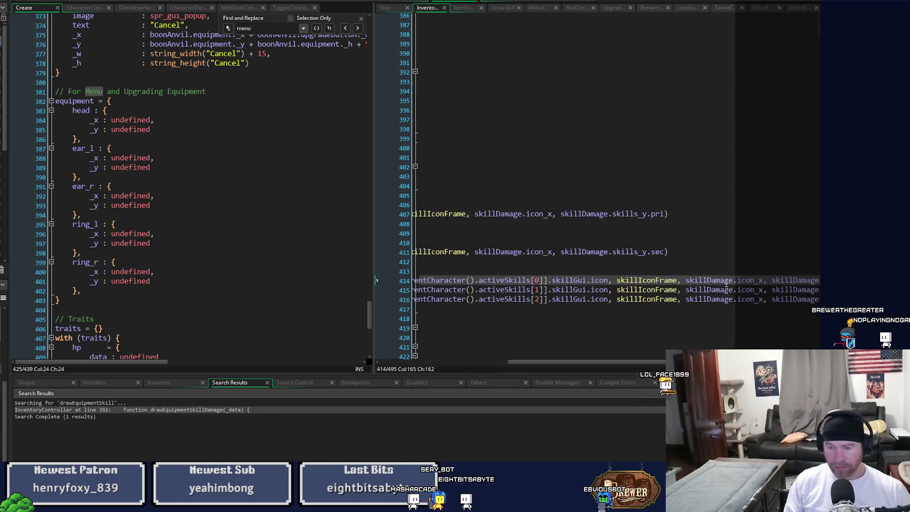
key(Home)
key(Return)
key(Return)
key(End)
key(Return)
key(Return)
key(ctrl+s)
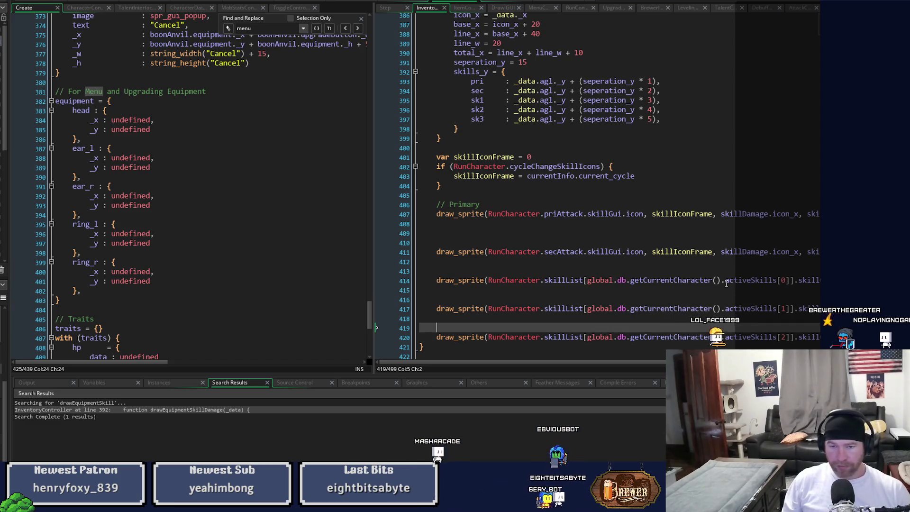
click(454, 224)
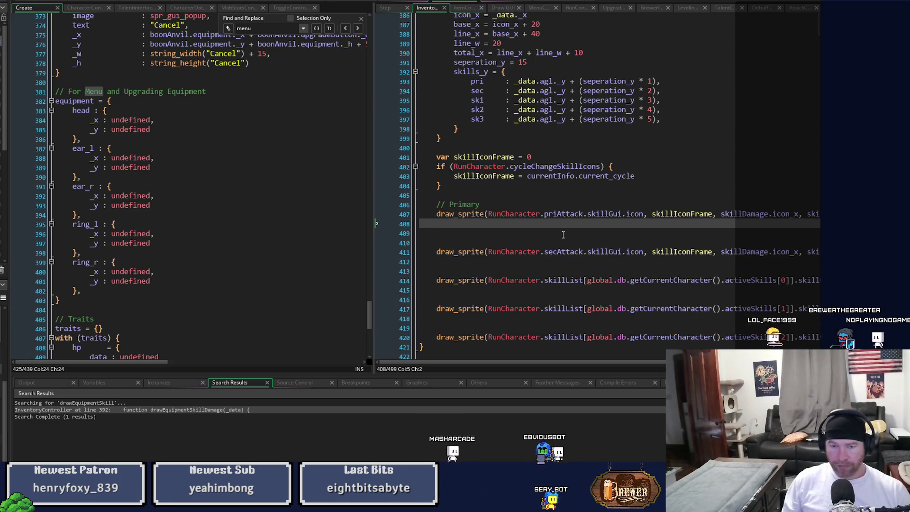
- Add draw_text(skillDamage.base_x, skillDamage.skills_y.pri, "") on line 408 and save
text(draw_text)
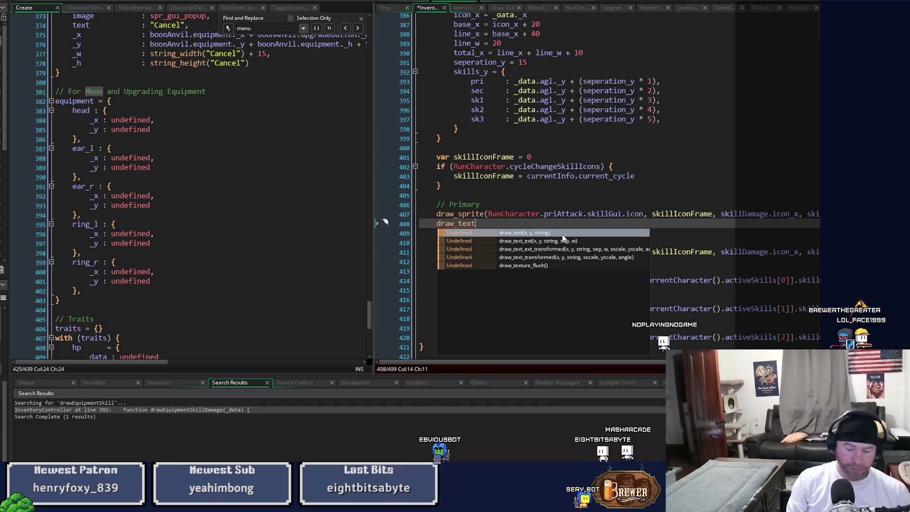
text(()
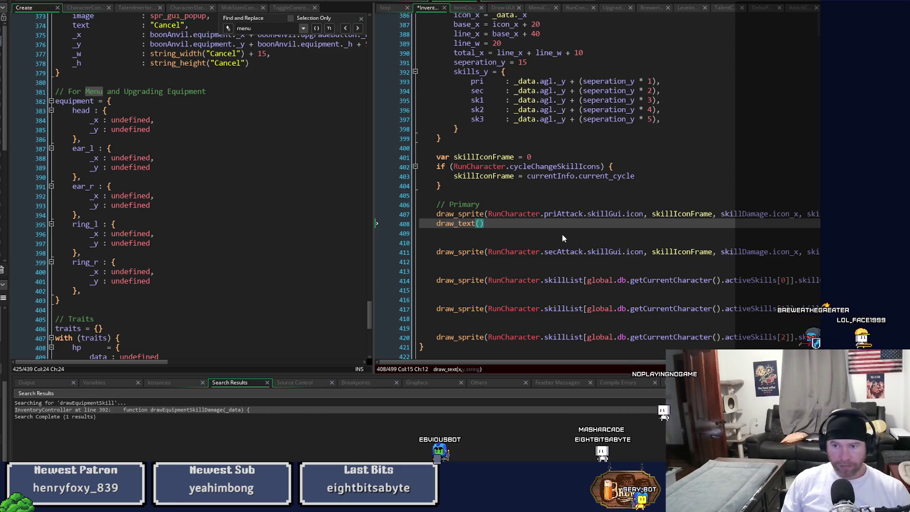
scroll(562, 237, up, 3)
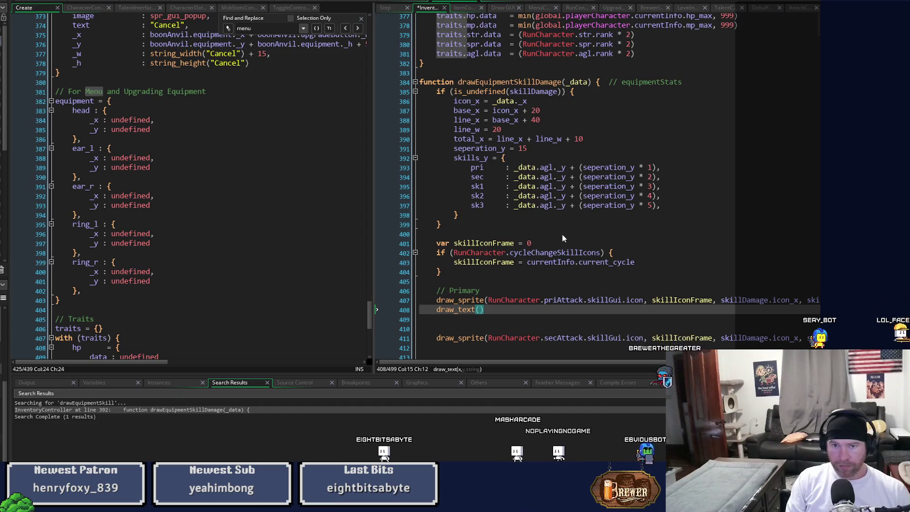
text(ba)
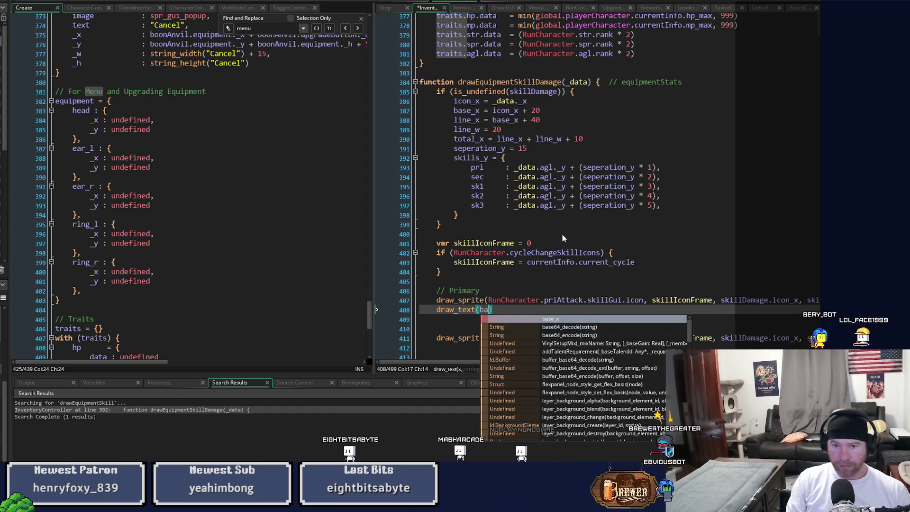
key(BackSpace)
key(BackSpace)
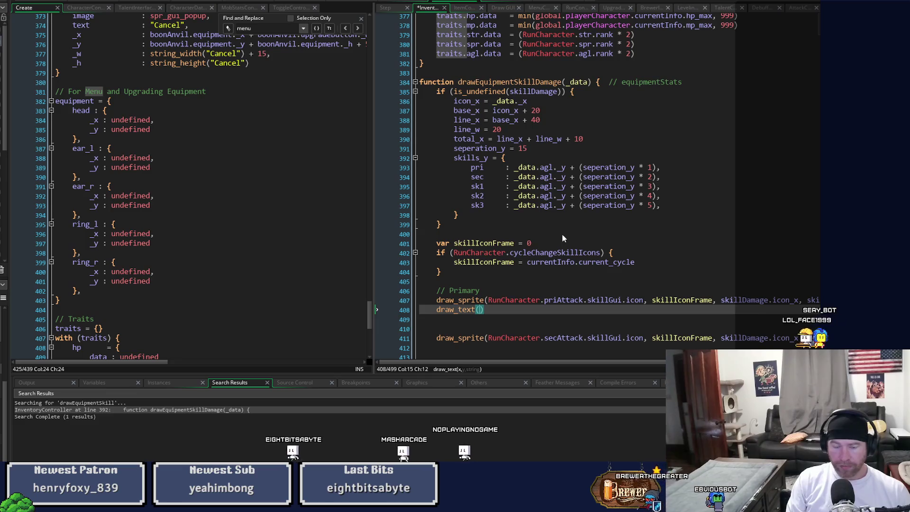
text(base_)
key(BackSpace)
key(BackSpace)
key(BackSpace)
text(skillDamage)
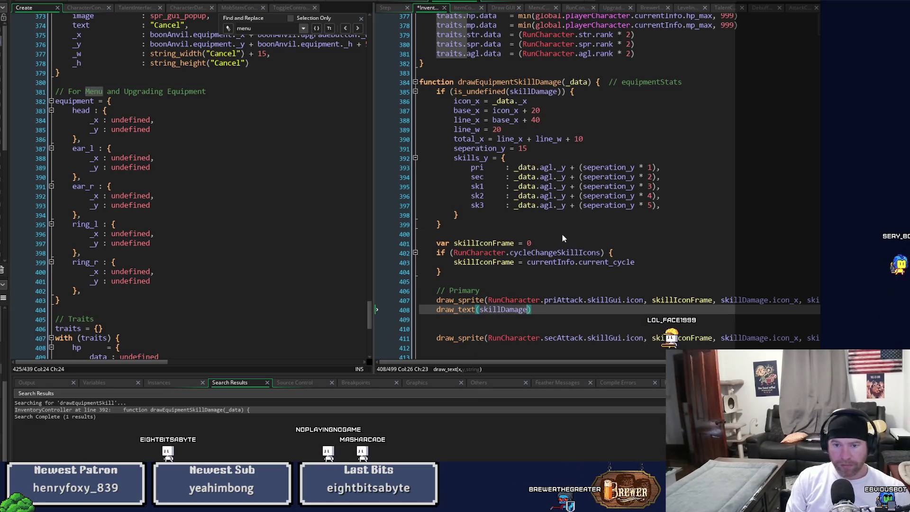
text(.base)
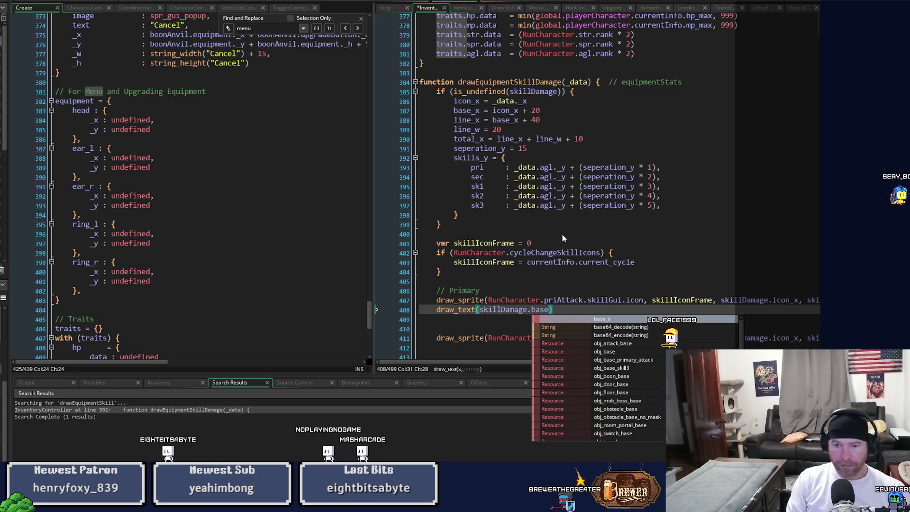
text(_x)
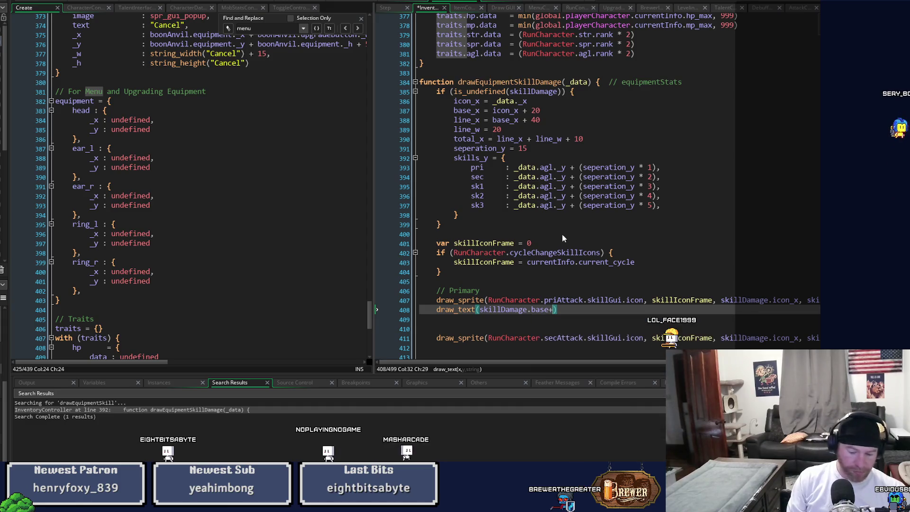
text(, )
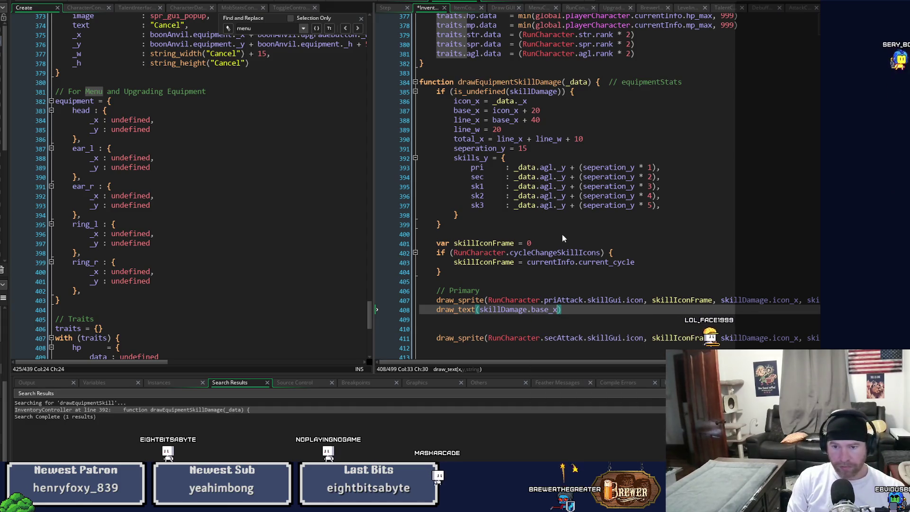
text(skillDamage)
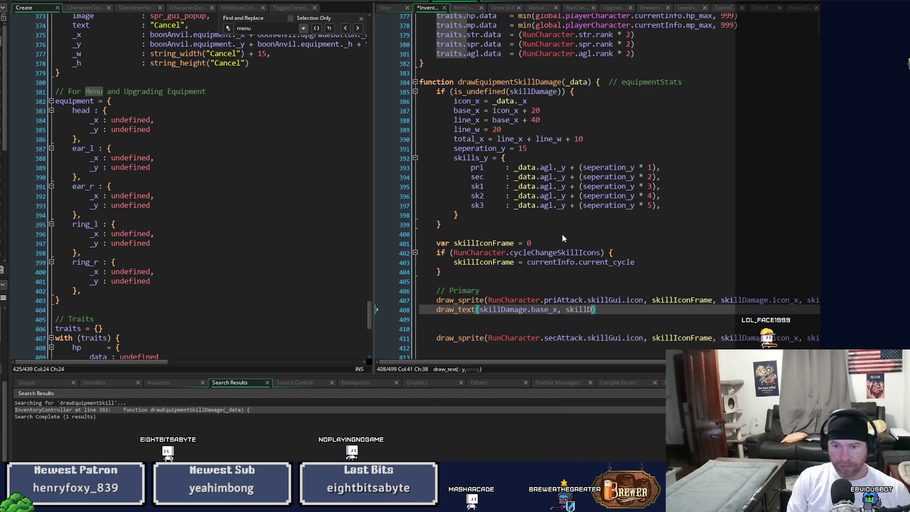
text(.)
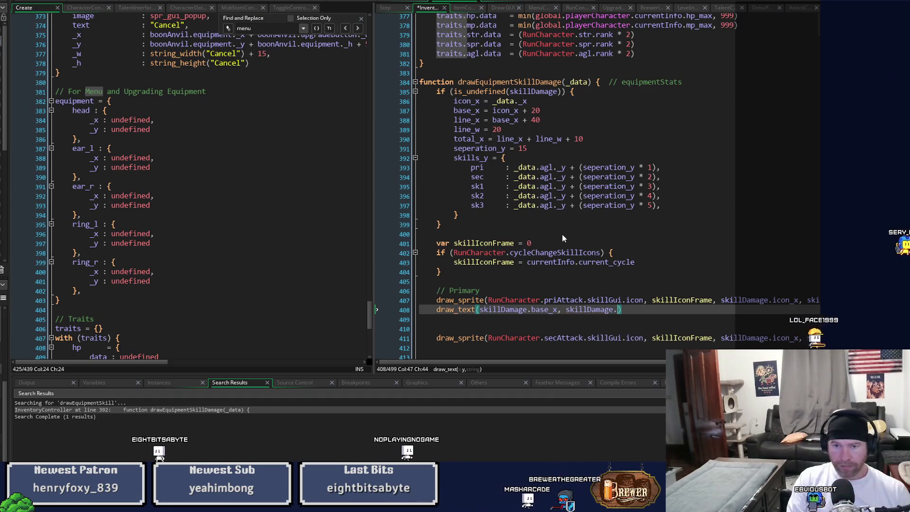
text(skills_)
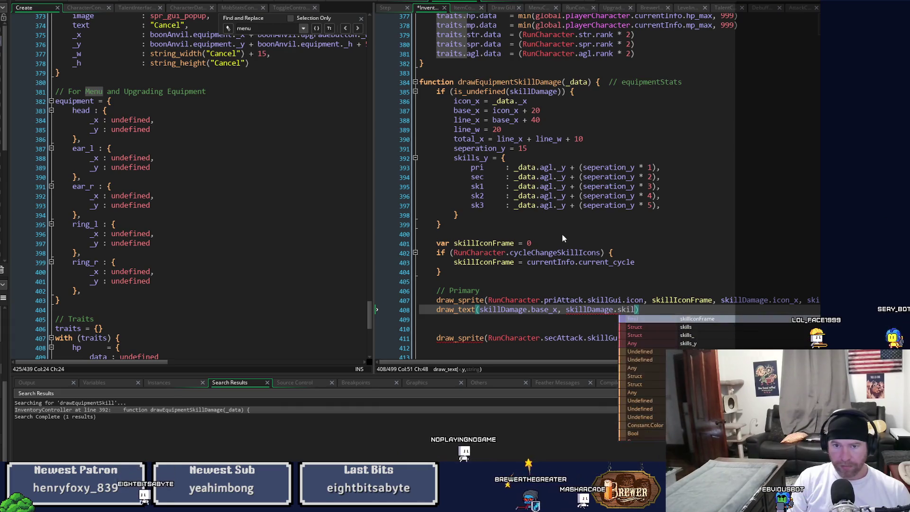
text(y.)
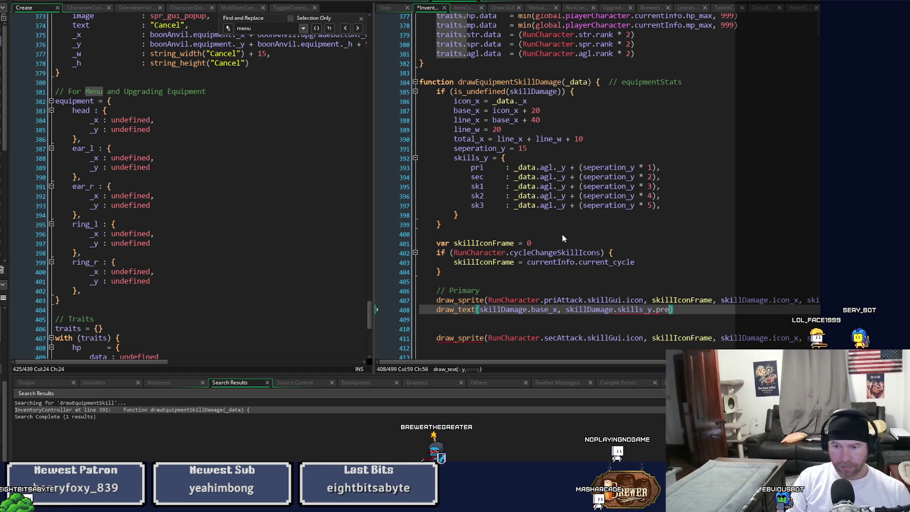
text(pri,)
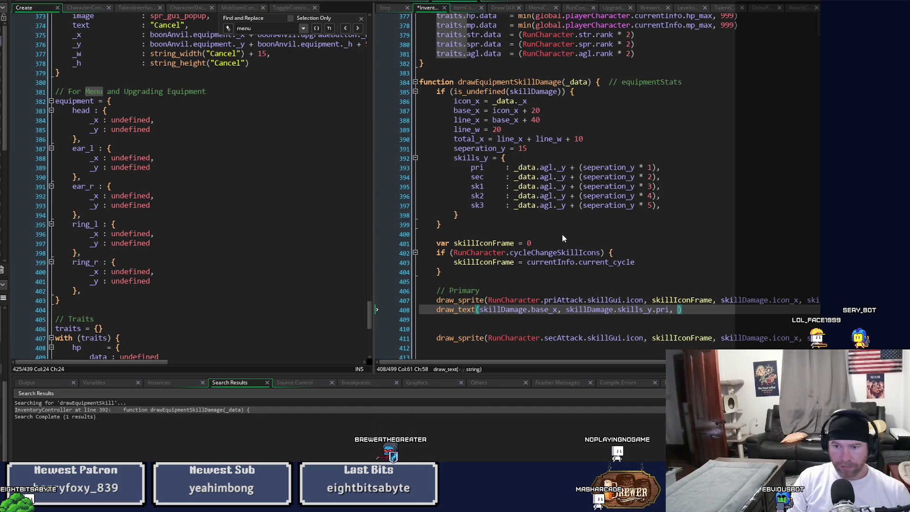
text( "")
key(ctrl+s)
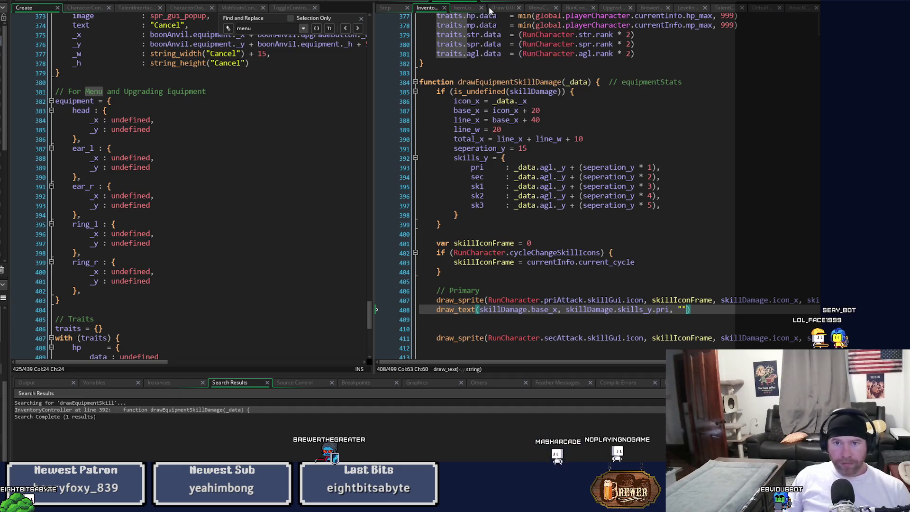
click(393, 2)
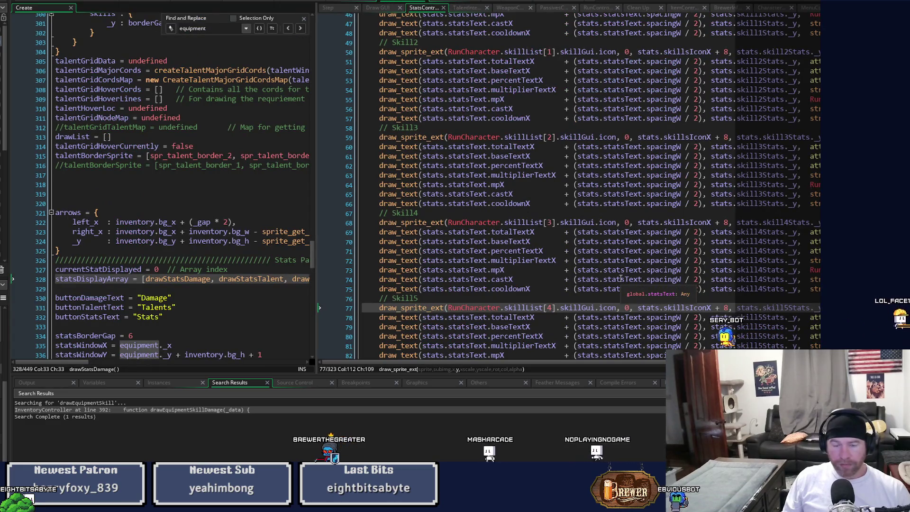
- Select global.playerCharacter.attackStats on line 14 of StatsController and open search on it
scroll(620, 278, up, 3)
scroll(621, 278, up, 8)
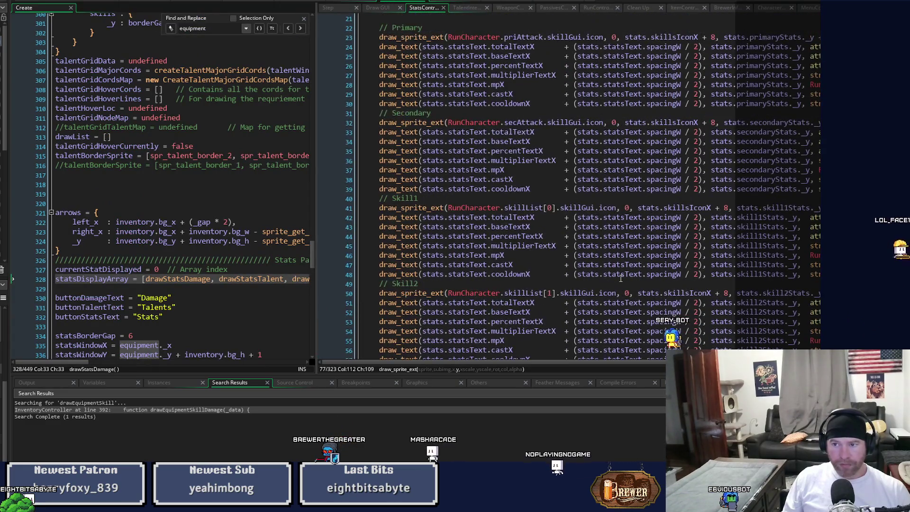
scroll(621, 278, up, 2)
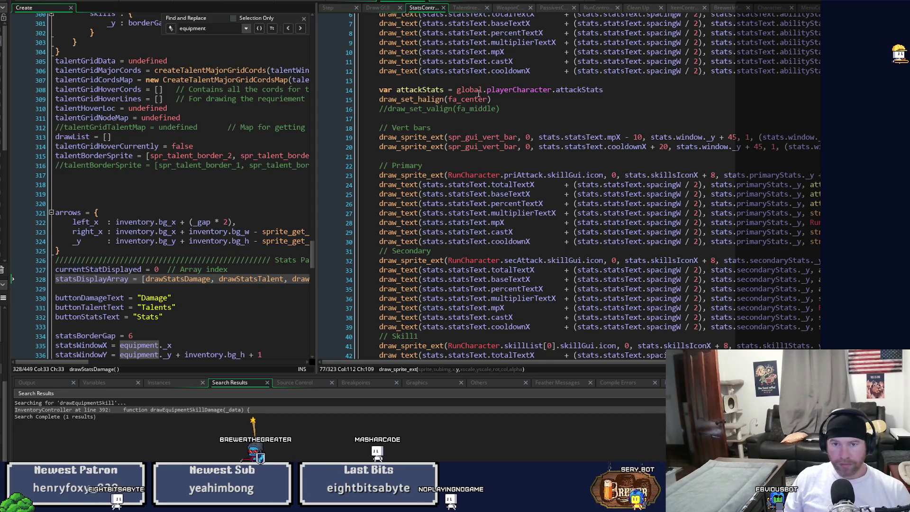
drag(378, 90, 646, 95)
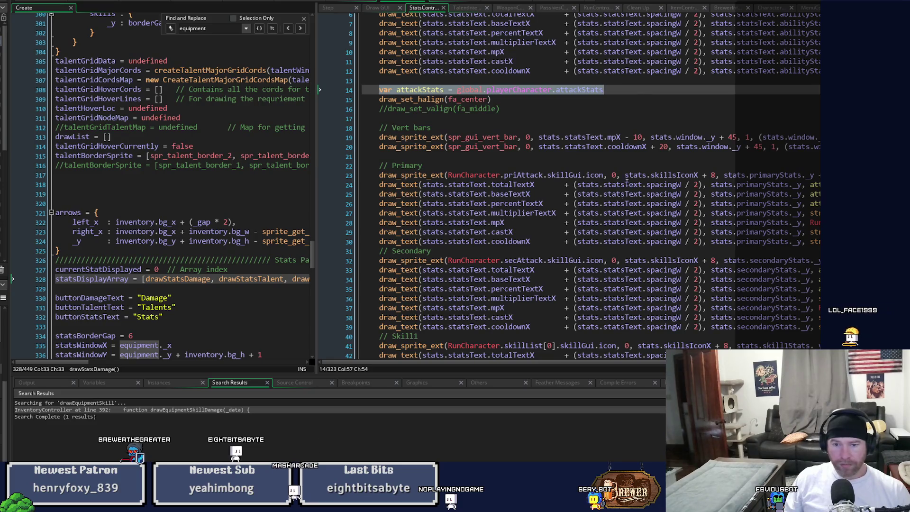
drag(468, 362, 562, 366)
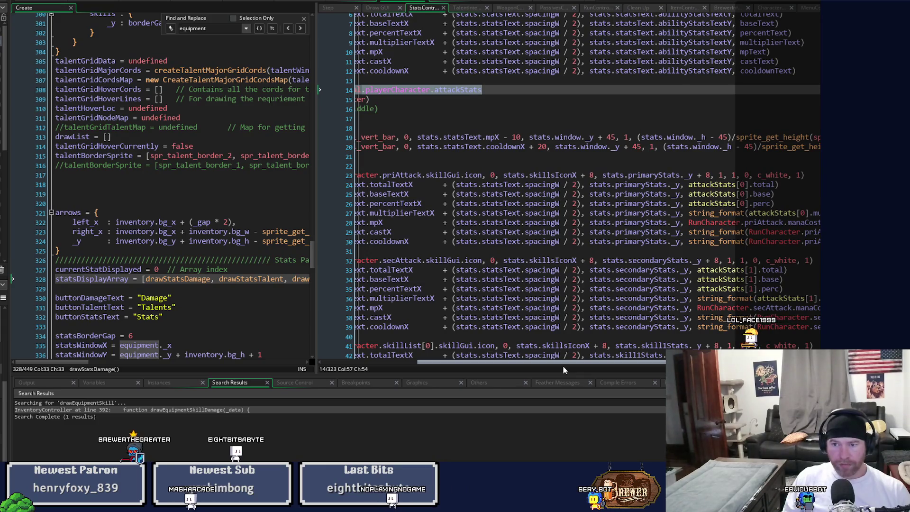
mouse_move(562, 365)
mouse_down()
mouse_move(510, 366)
mouse_move(606, 365)
mouse_up()
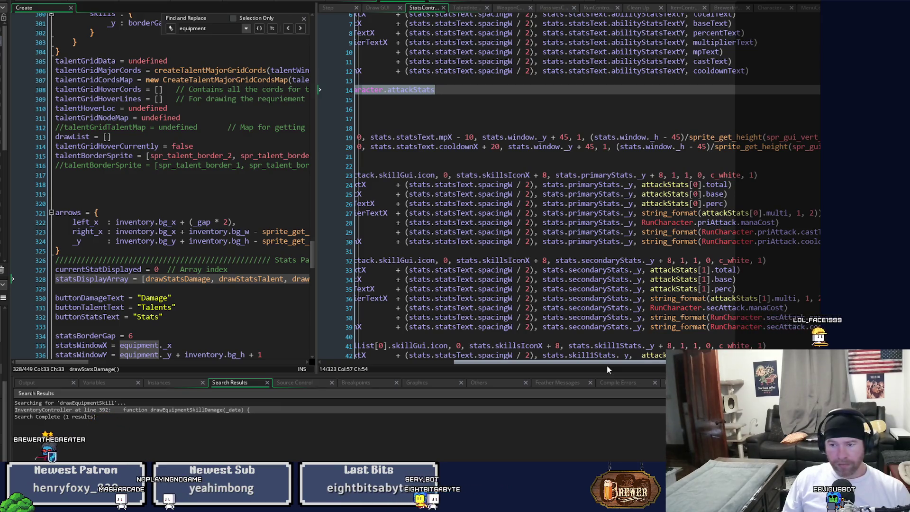
drag(606, 365, 462, 371)
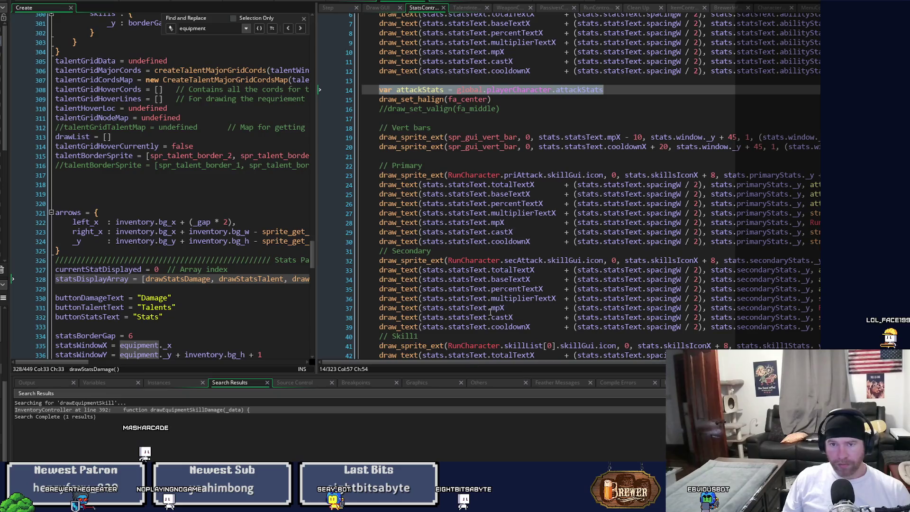
click(523, 90)
drag(607, 89, 457, 92)
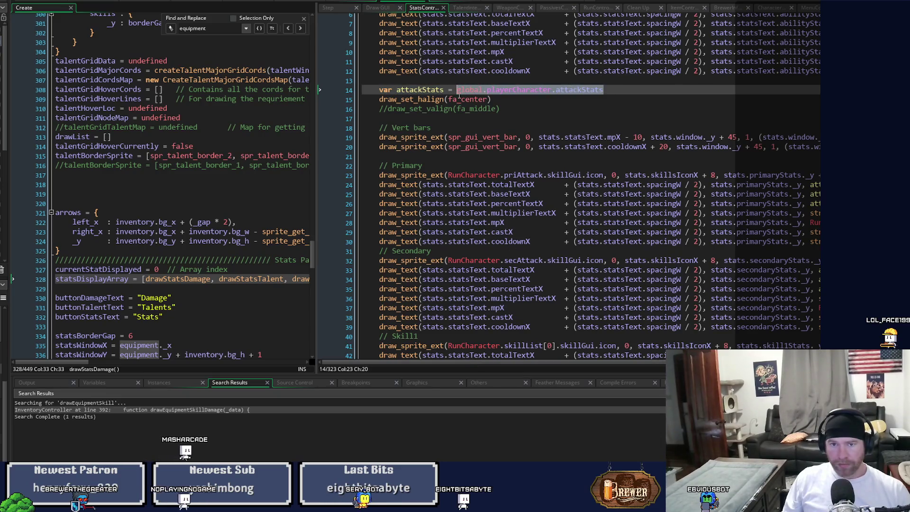
key(ctrl+f)
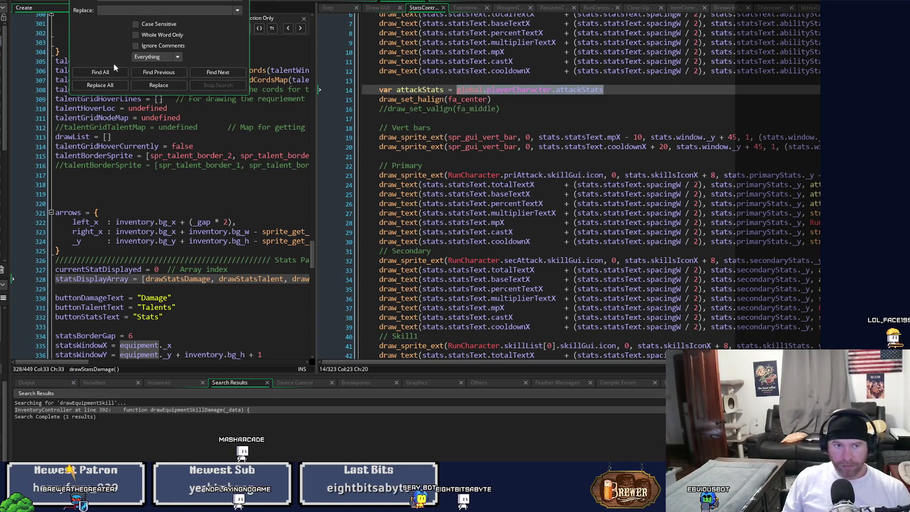
- Find all uses of global.playerCharacter.attackStats and open the TalentInterfaceController match at line 1083
click(102, 72)
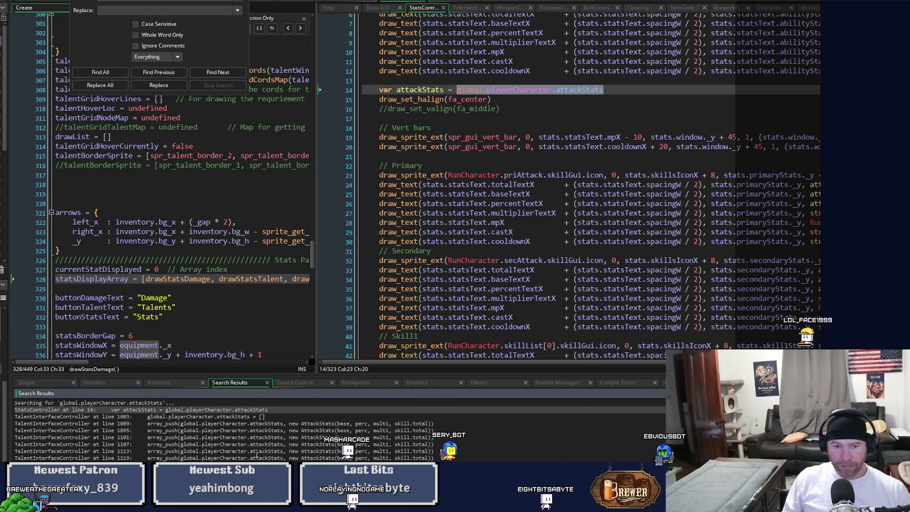
click(241, 417)
double_click(242, 417)
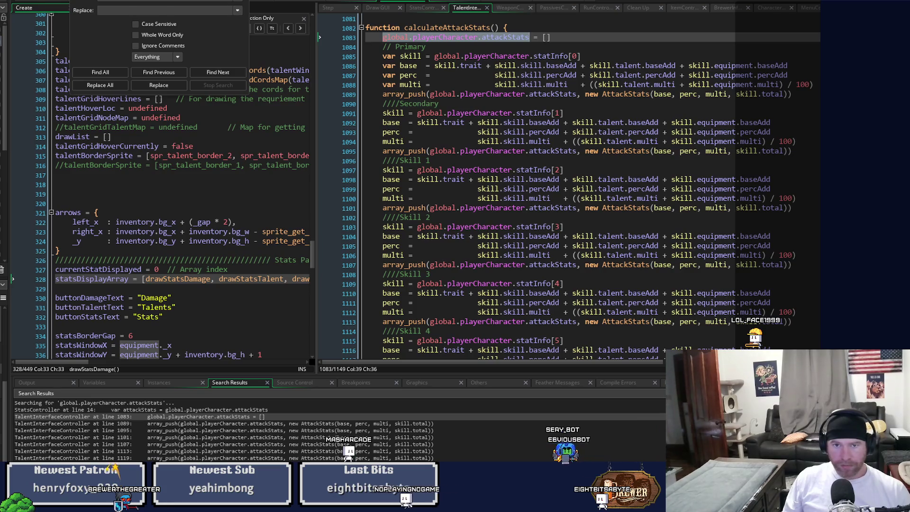
scroll(569, 189, down, 8)
scroll(568, 189, up, 7)
scroll(569, 190, up, 3)
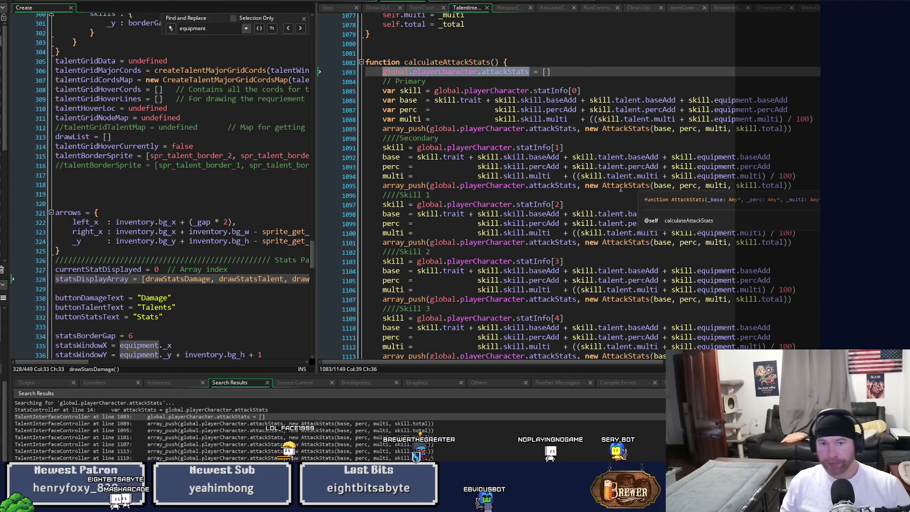
- Select calculateAttackStats, then search the Create code for 'attacks' to reach the attackStats assignment
click(403, 71)
click(444, 62)
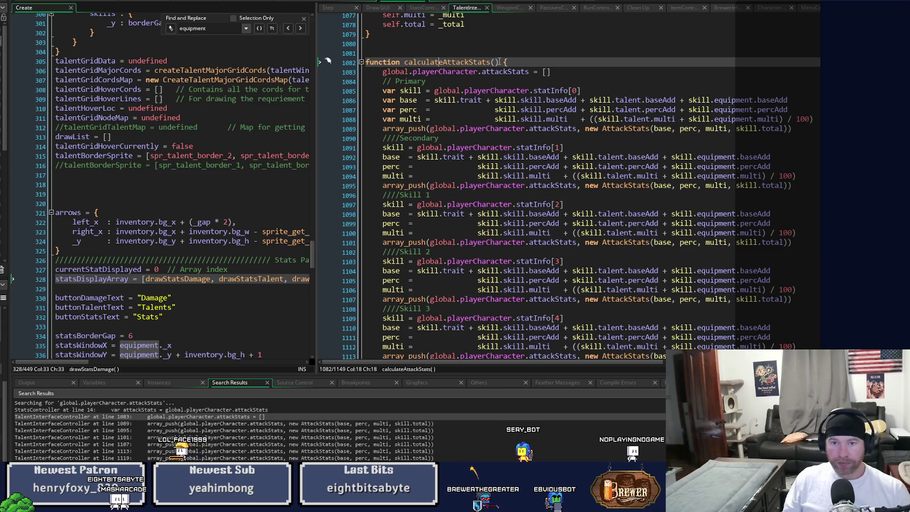
drag(498, 62, 404, 63)
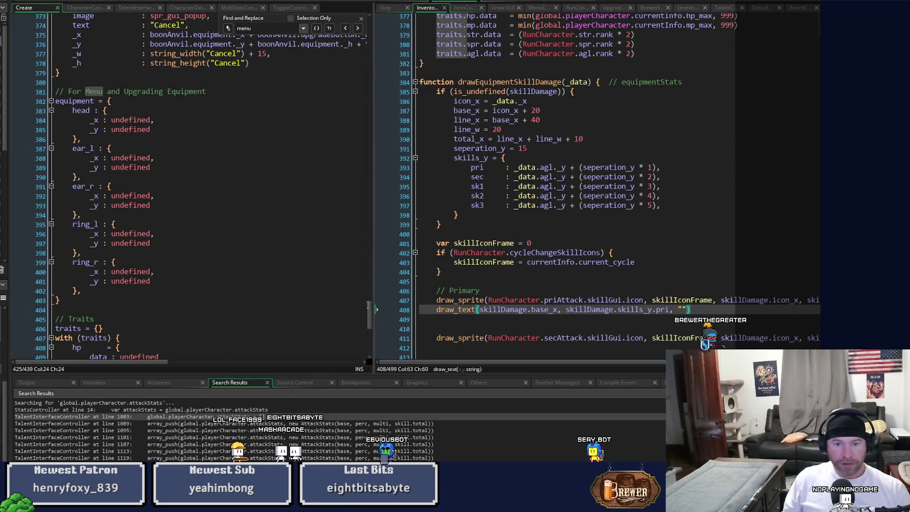
drag(368, 308, 368, 24)
click(281, 75)
text(attacks)
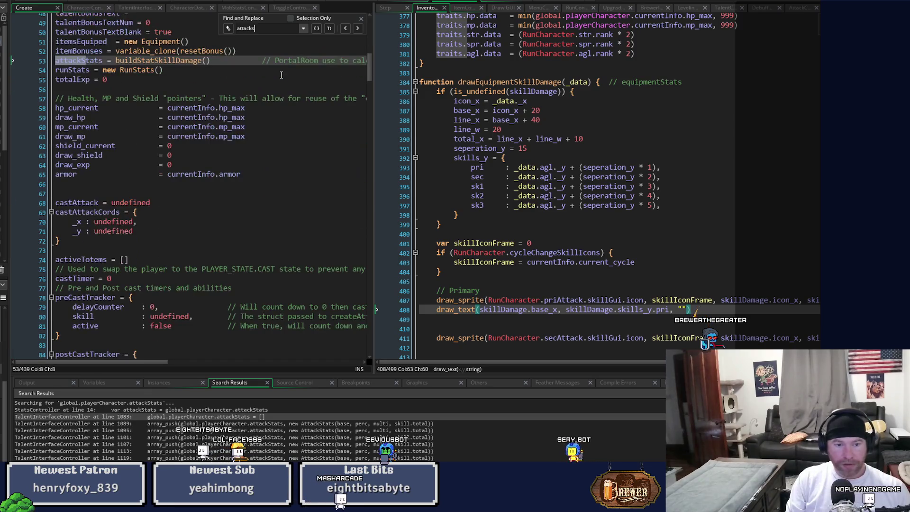
- Trace buildStatSkillDamage and the StatsSkillDamage constructor, then view calculateAttackStats beside the Create event
middle_click(182, 64)
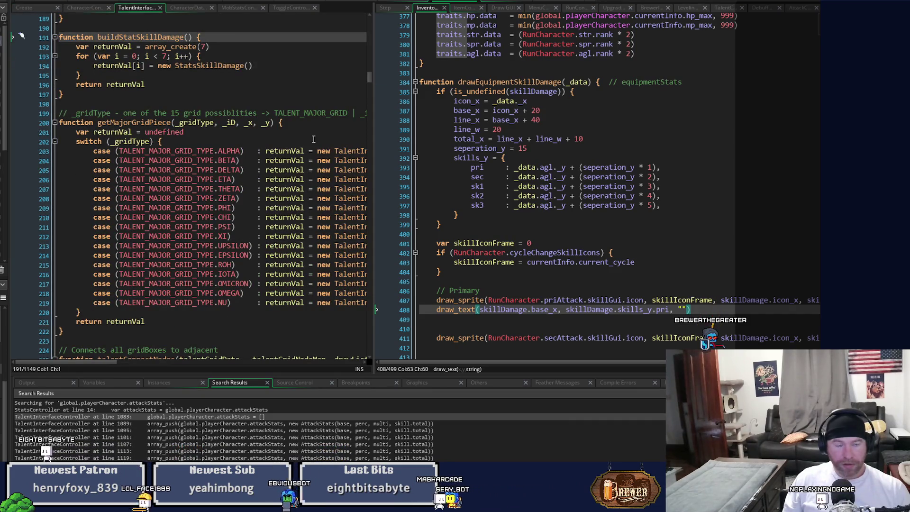
middle_click(227, 66)
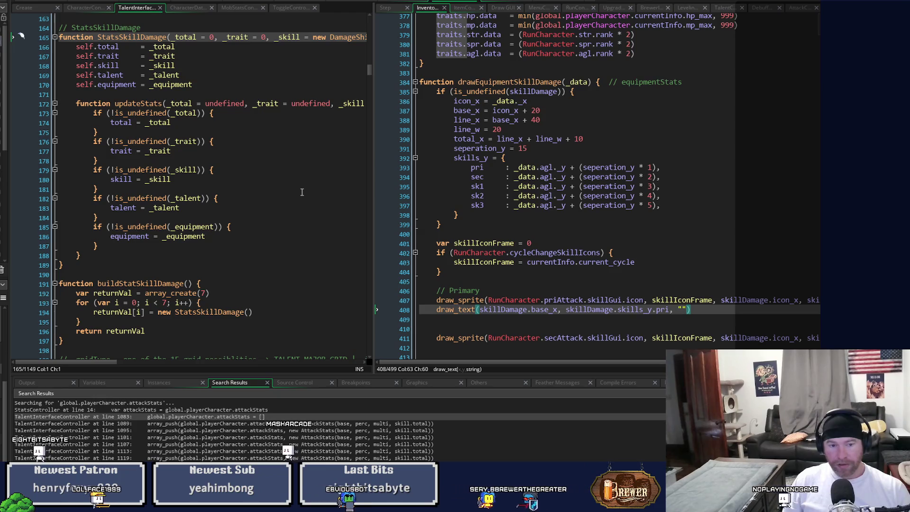
click(26, 13)
scroll(253, 250, up, 3)
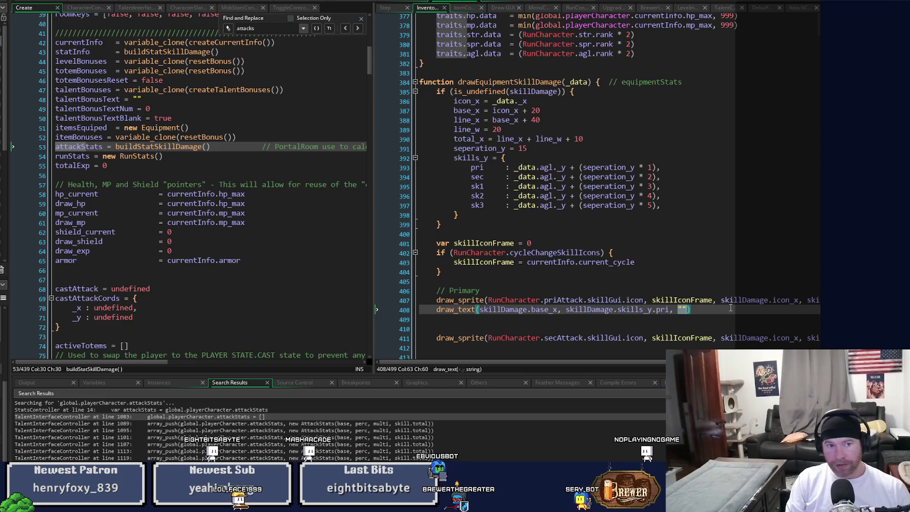
text(attack)
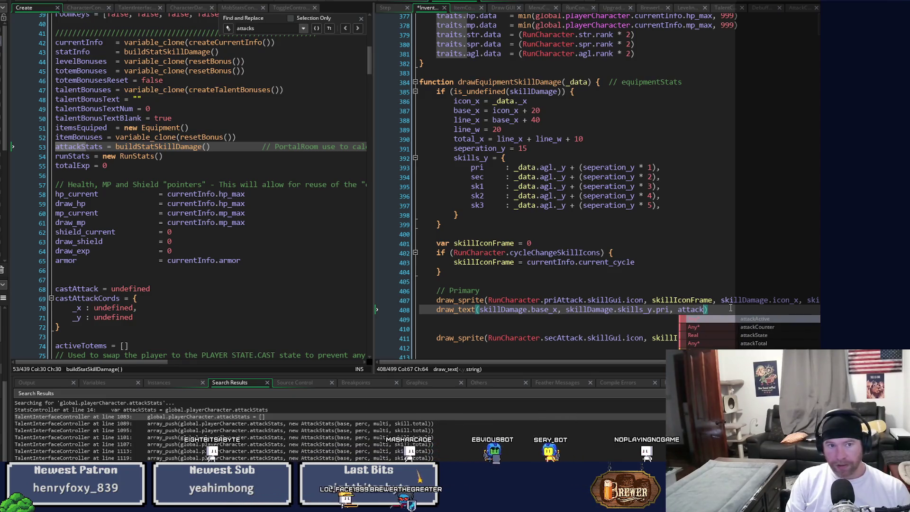
text(Stats)
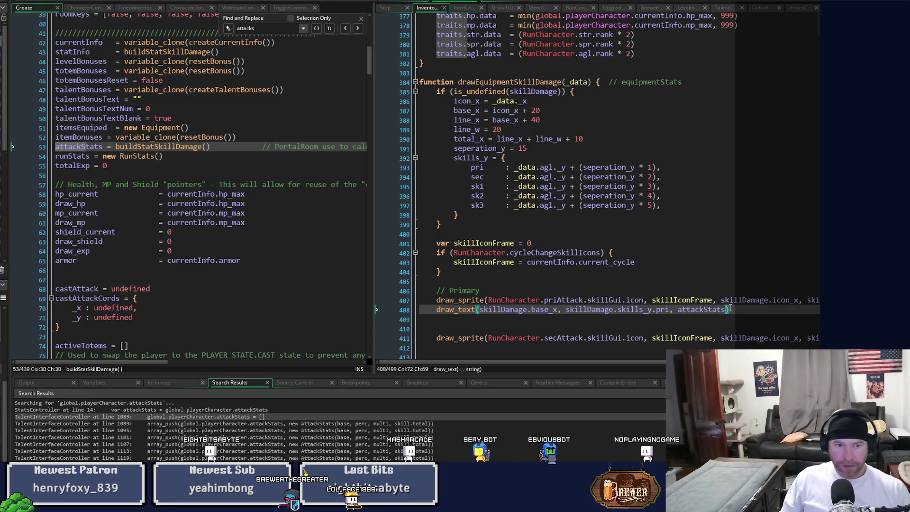
middle_click(178, 148)
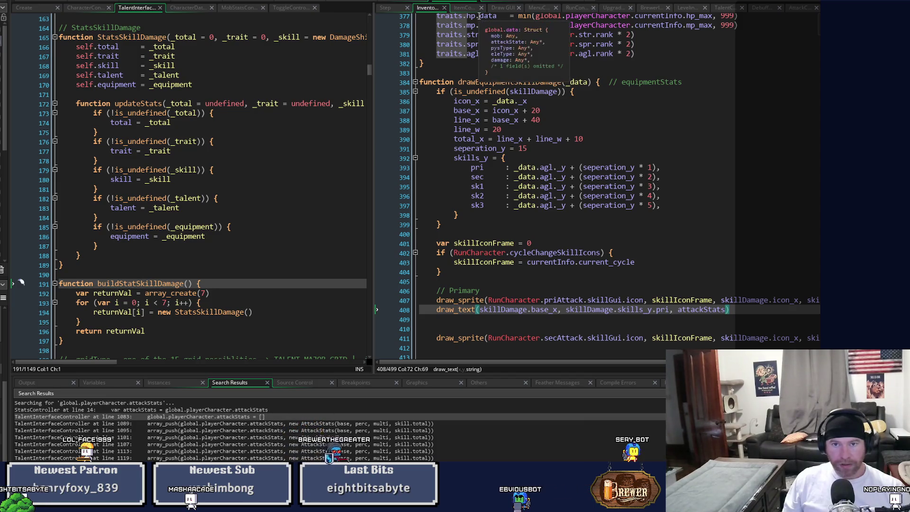
click(402, 2)
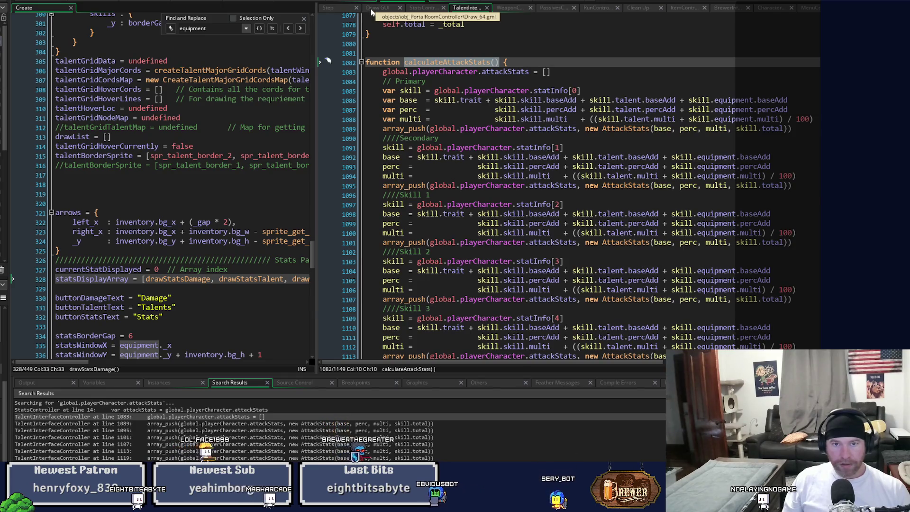
- Jump from the Draw GUI code to drawStatsDamage and highlight attackStats[0].total on line 24
click(371, 8)
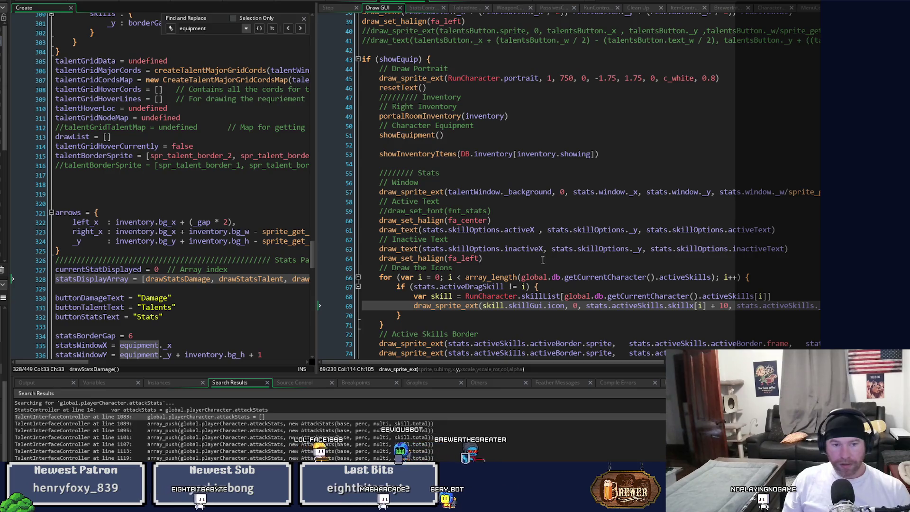
mouse_move(258, 277)
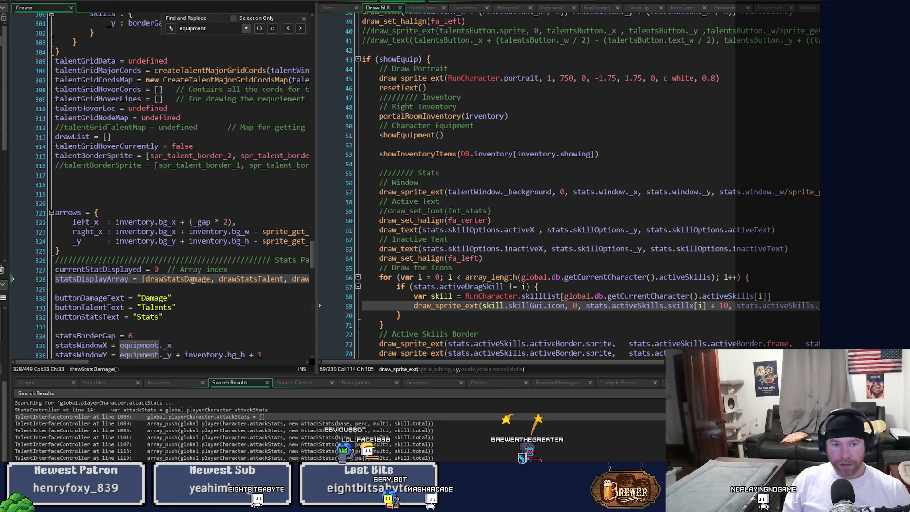
key(F12)
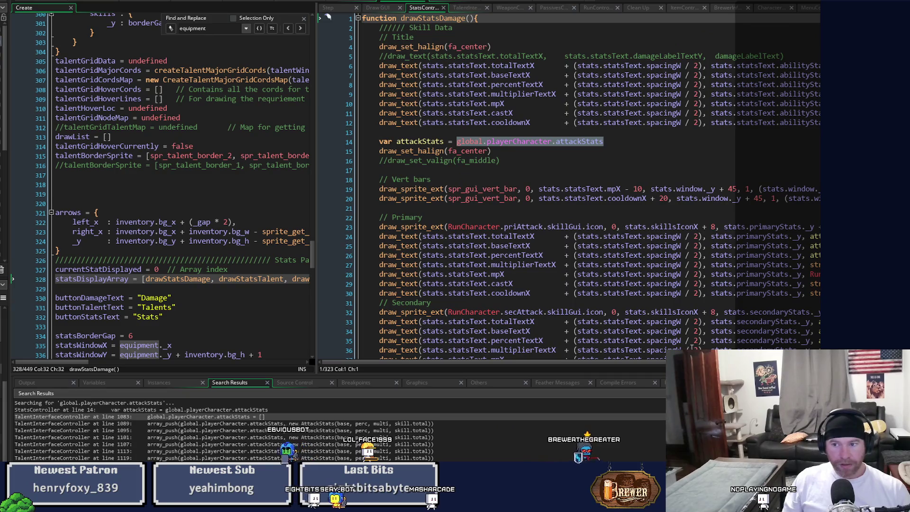
scroll(569, 190, down, 2)
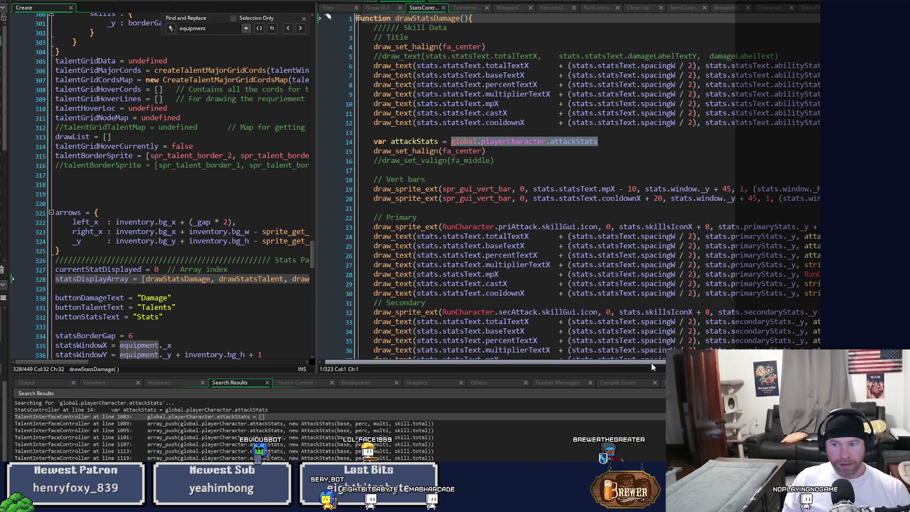
scroll(568, 189, right, 3)
scroll(569, 190, down, 12)
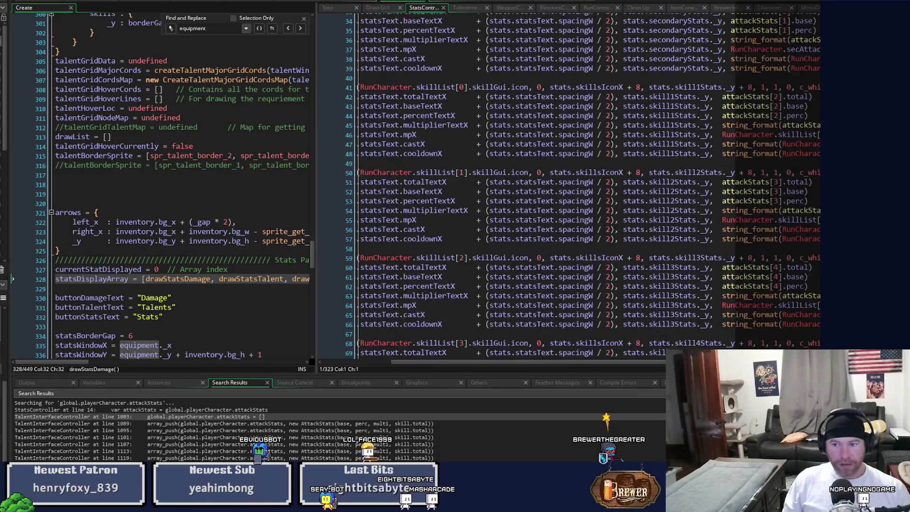
scroll(569, 190, down, 3)
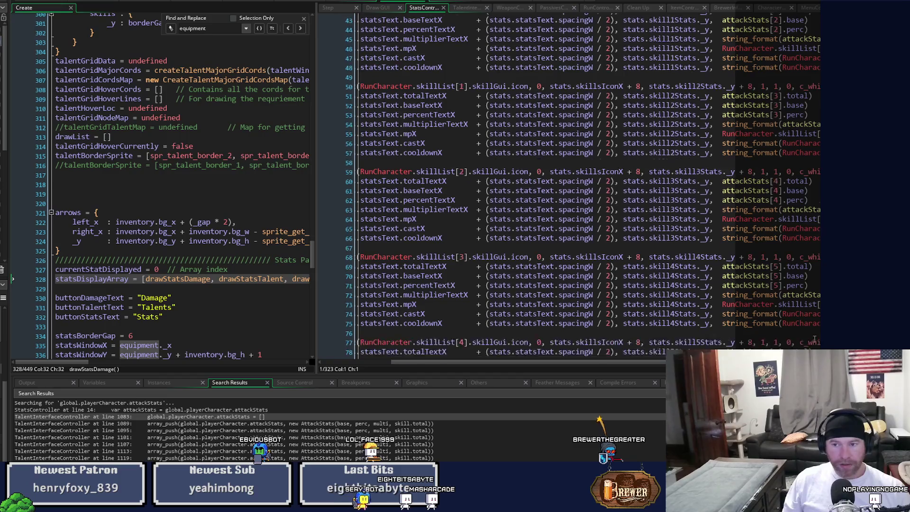
scroll(765, 167, up, 13)
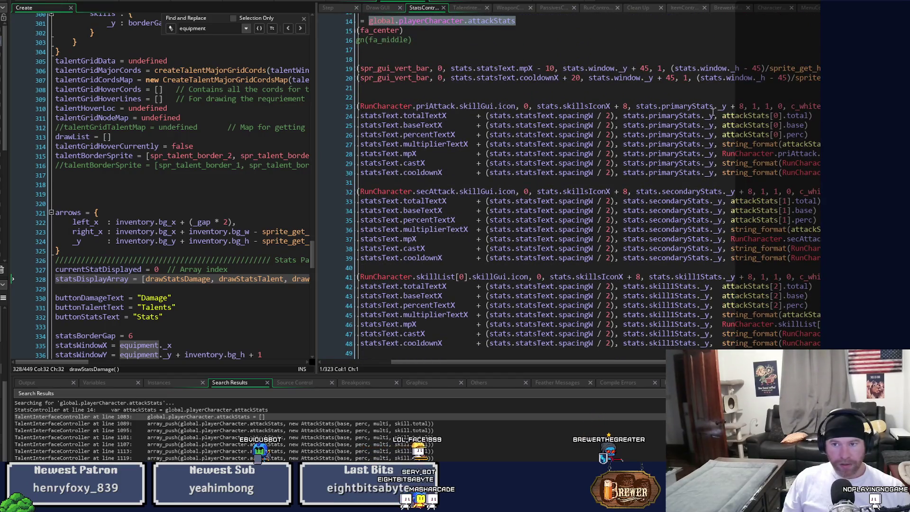
drag(721, 115, 730, 116)
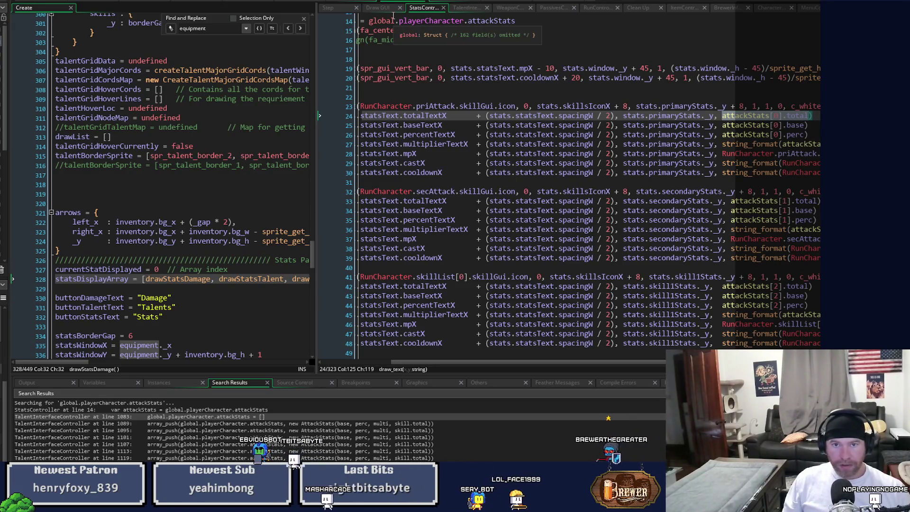
click(444, 1)
- Change attackStats to attackStats[0].total and duplicate that draw_text line under the secondary sprite
double_click(683, 310)
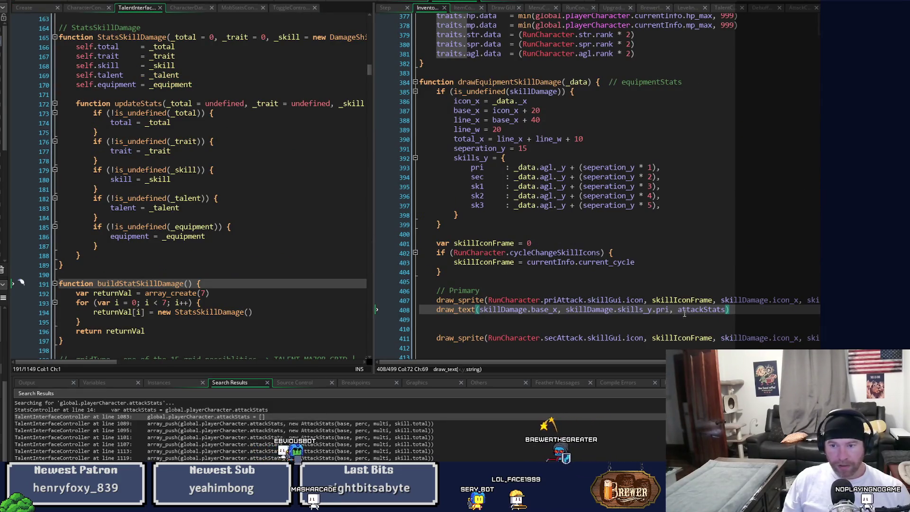
text(attackStats[0].total)
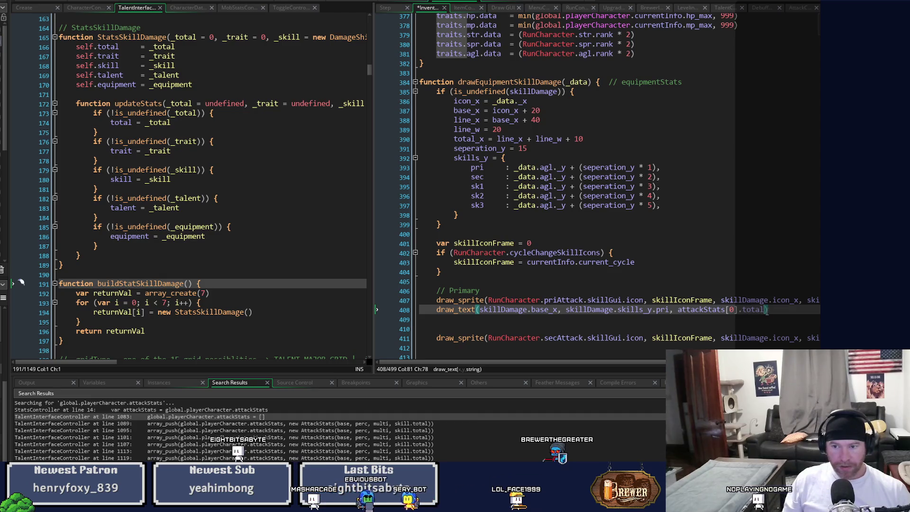
drag(767, 310, 434, 312)
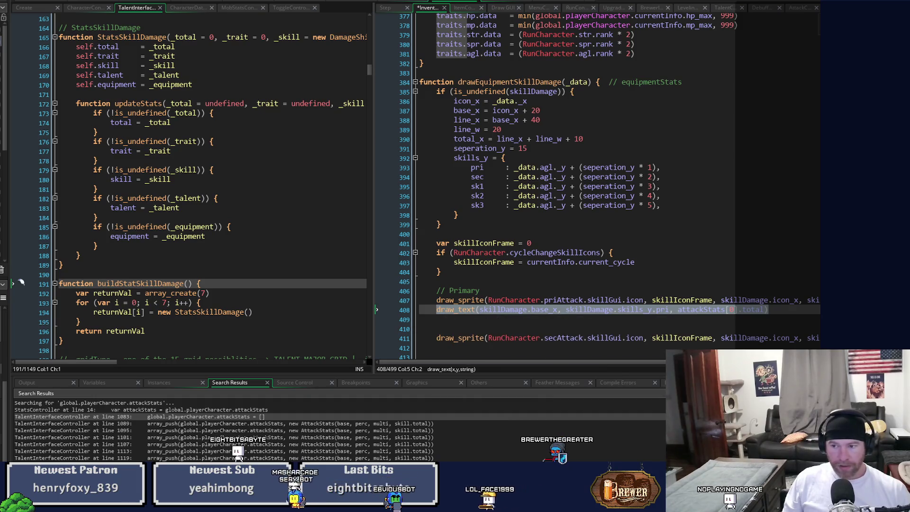
key(ctrl+c)
key(Down)
key(Down)
key(Down)
key(ctrl+v)
- Add a // Secondary comment header above the secondary sprite call
click(478, 323)
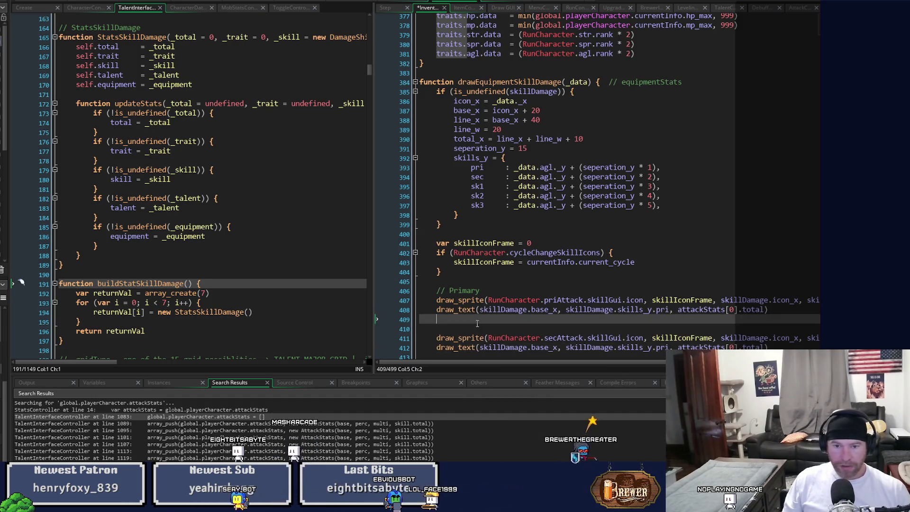
key(Down)
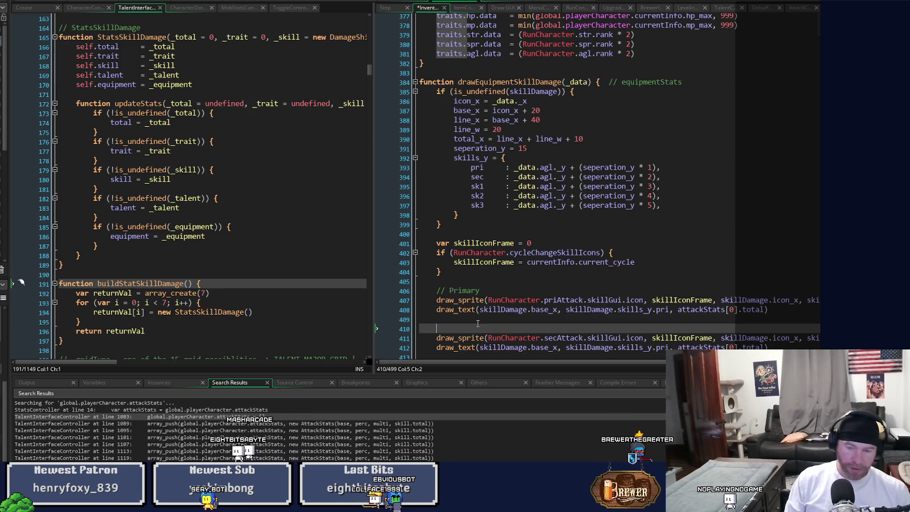
text(econdary)
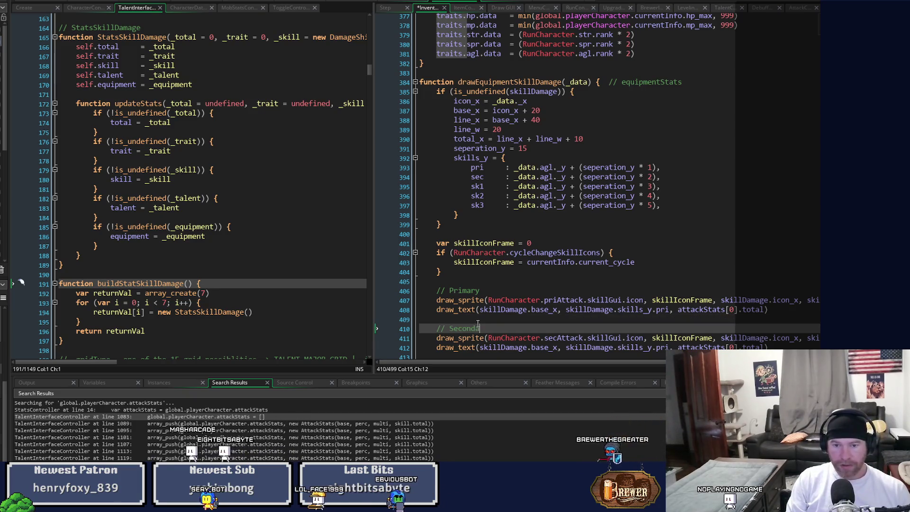
scroll(477, 322, down, 2)
scroll(477, 322, down, 3)
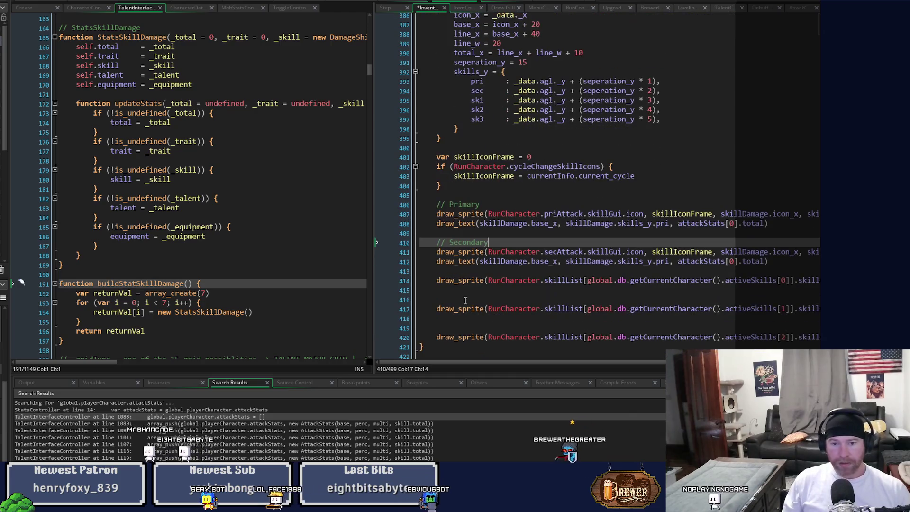
- Add // Active Skill comment headers above the active-skill sprite calls
click(472, 270)
key(Return)
text(// Active)
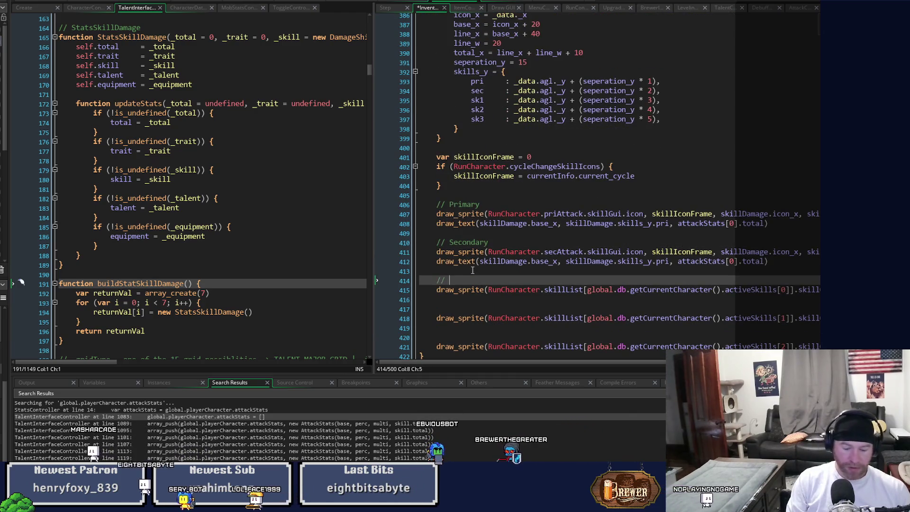
text( Skill 1)
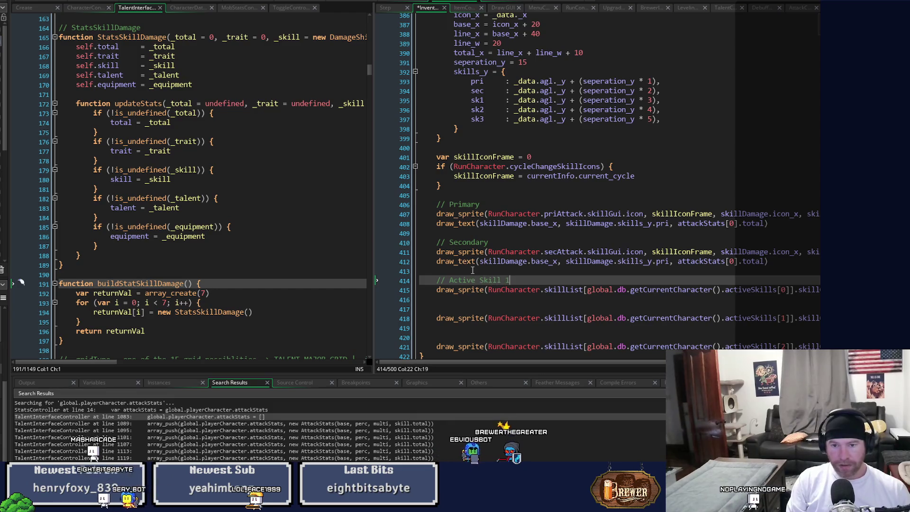
click(443, 310)
text(// Active Skill 2)
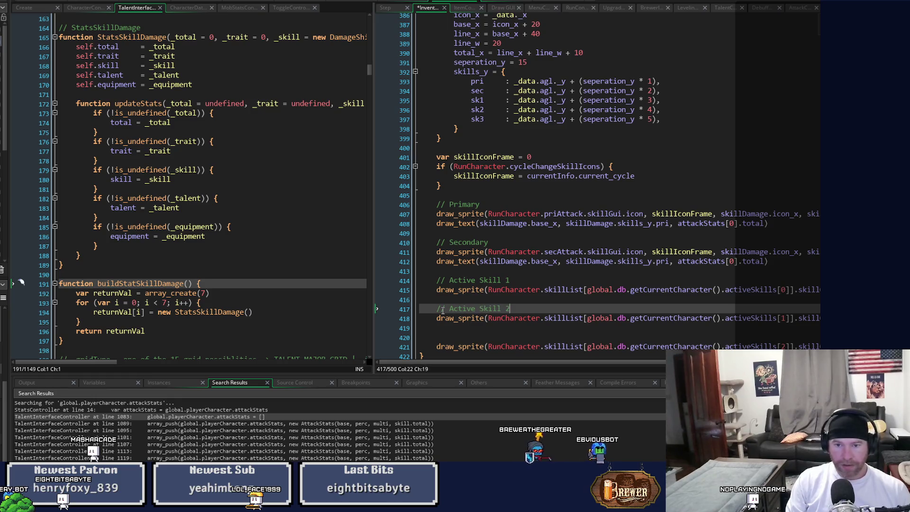
key(Down)
key(Down)
key(Down)
text(// Ac)
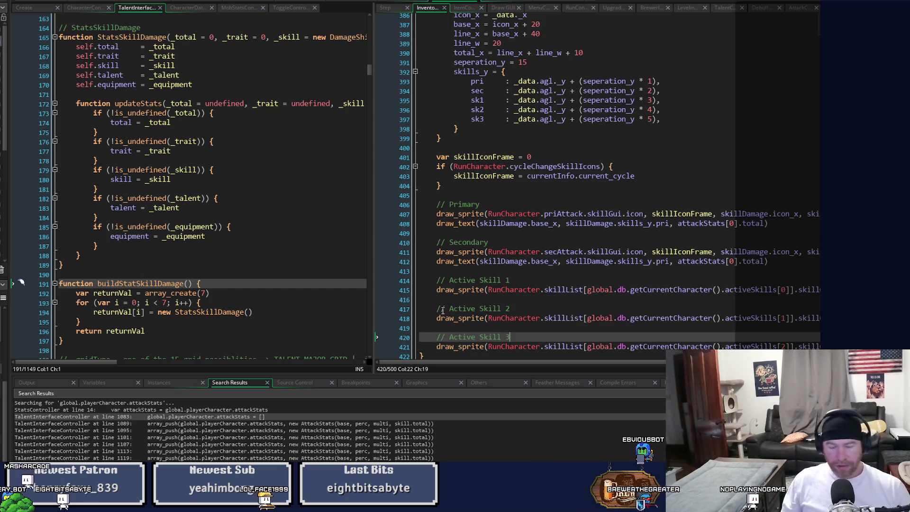
double_click(731, 261)
text(1)
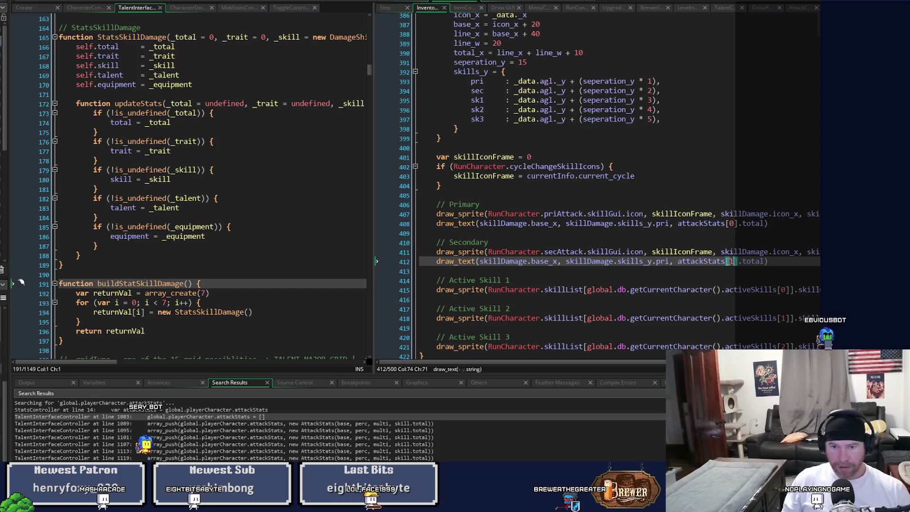
- Copy the secondary draw_text line under the Active Skill 1 sprite and save the script
drag(780, 261, 437, 268)
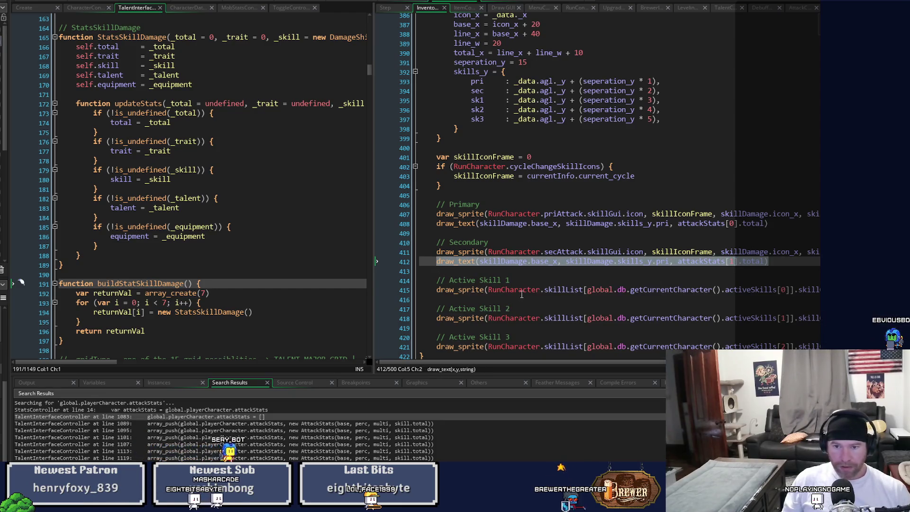
key(ctrl+c)
click(522, 294)
key(ctrl+v)
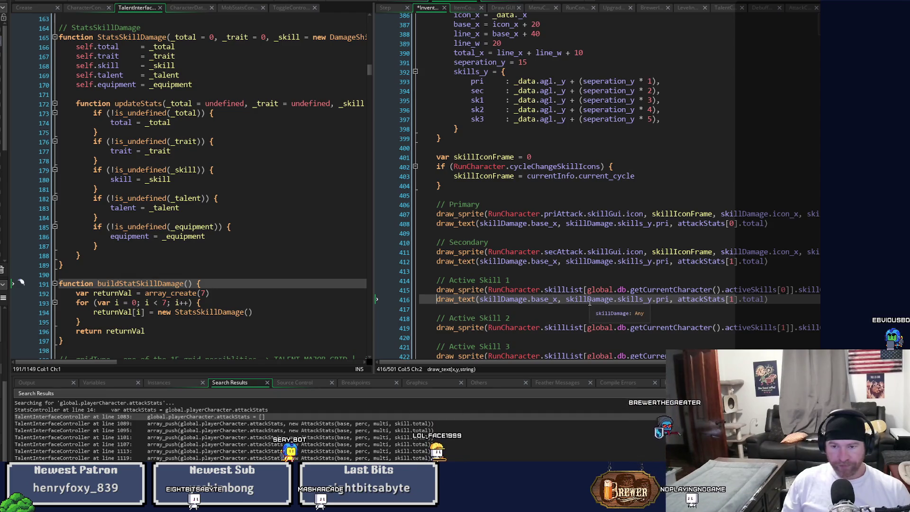
key(ctrl+s)
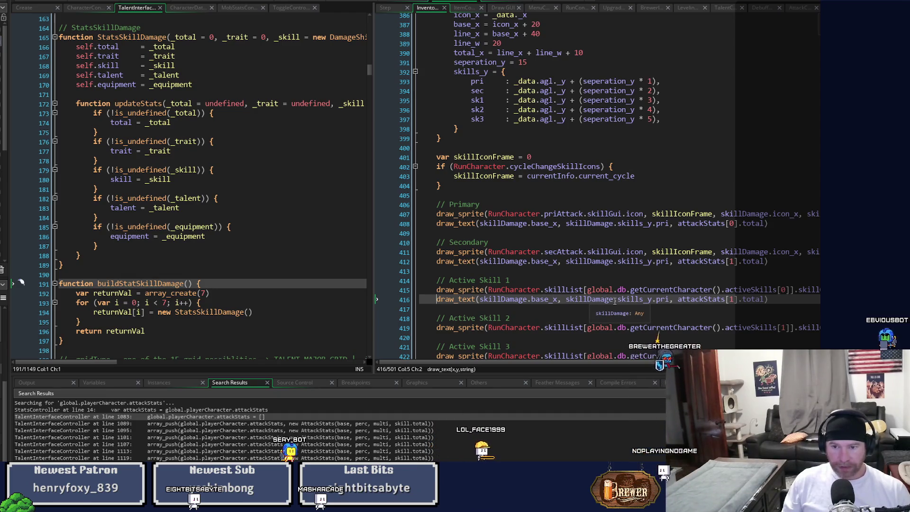
- Change the pasted line's y to skills_y.sk1 and index attackStats by the activeSkills lookup
click(657, 300)
key(Delete)
key(Delete)
key(Delete)
text(s)
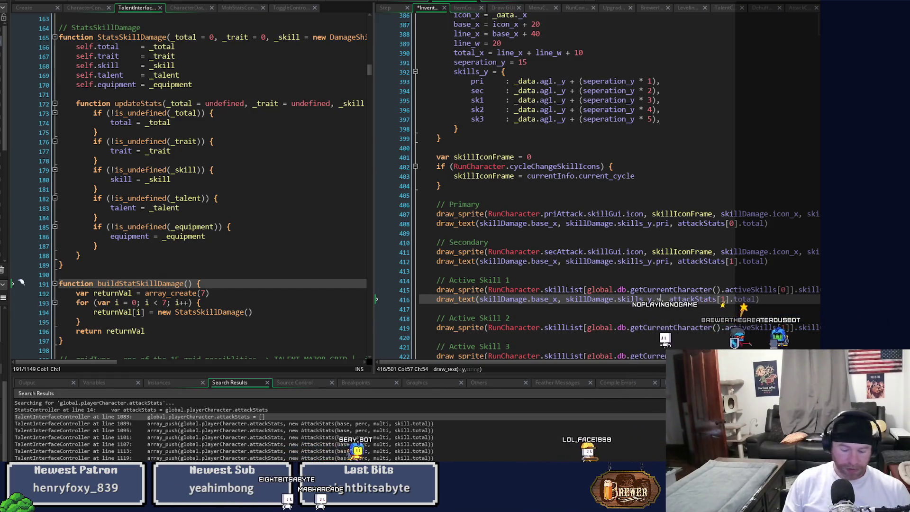
text(k1)
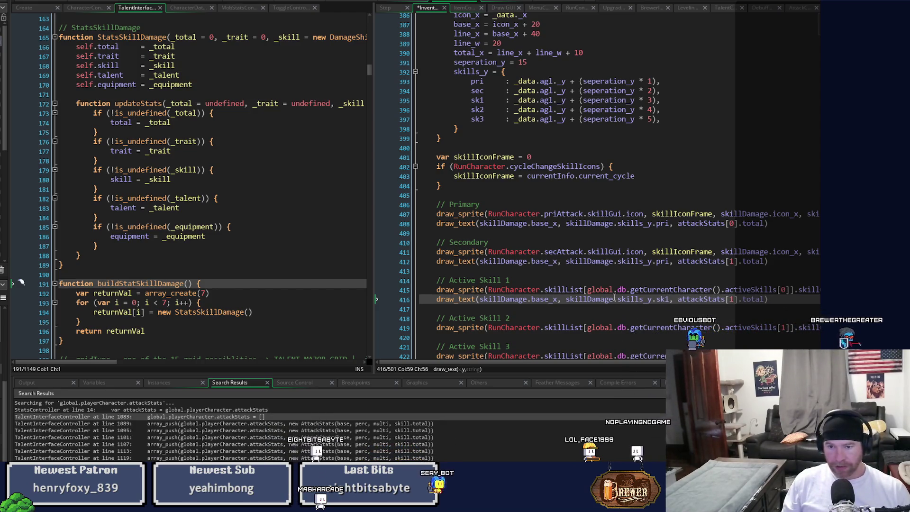
drag(586, 290, 786, 292)
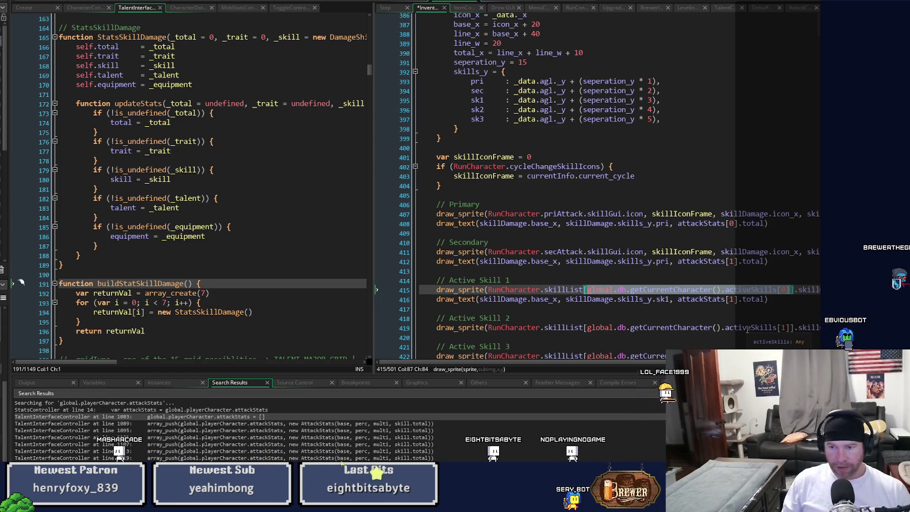
double_click(730, 300)
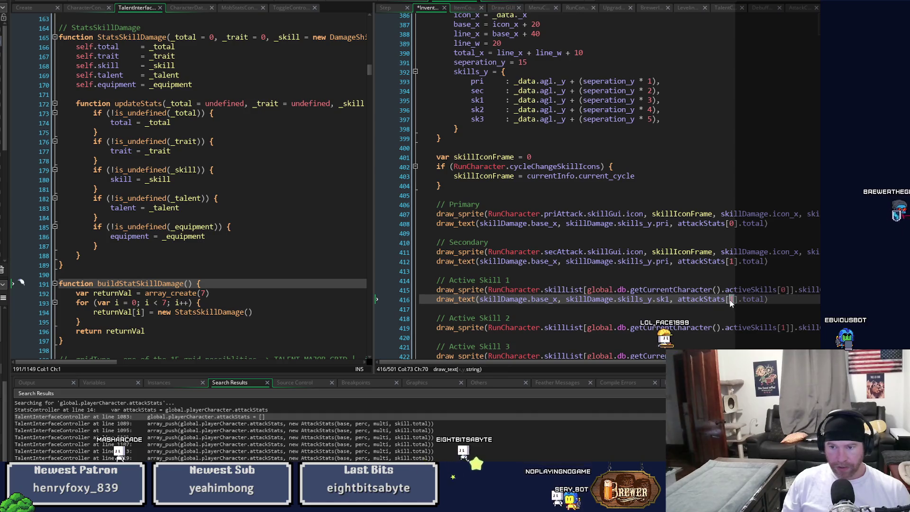
key(ctrl+v)
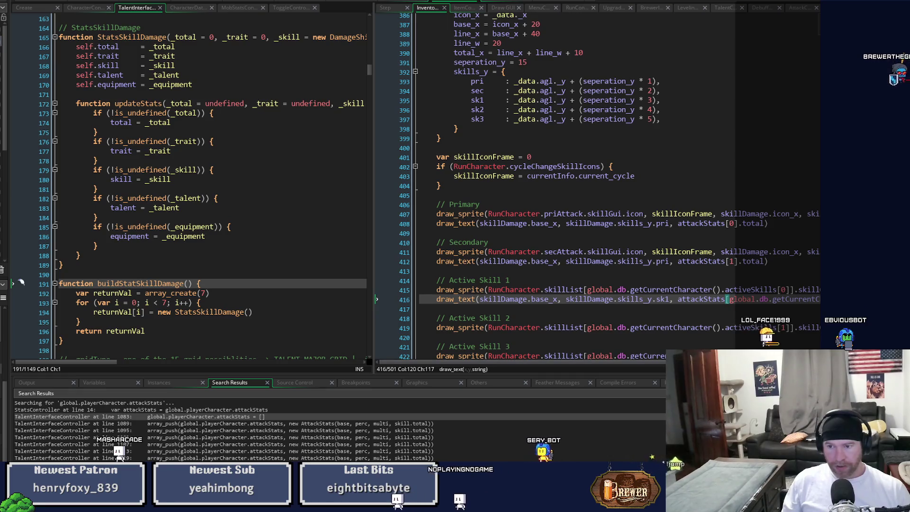
scroll(616, 189, right, 3)
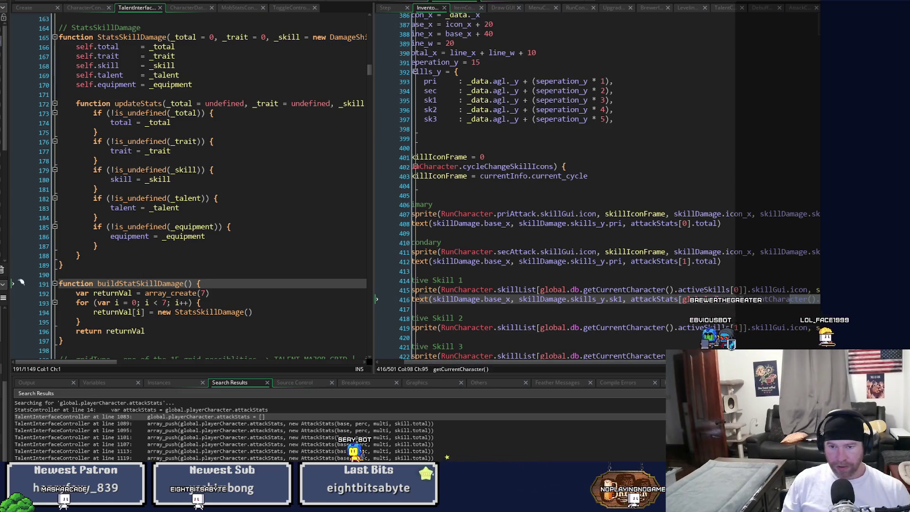
- Paste the damage text line under the Active Skill 2 sprite and change sk1 to sk2
key(shift+Home)
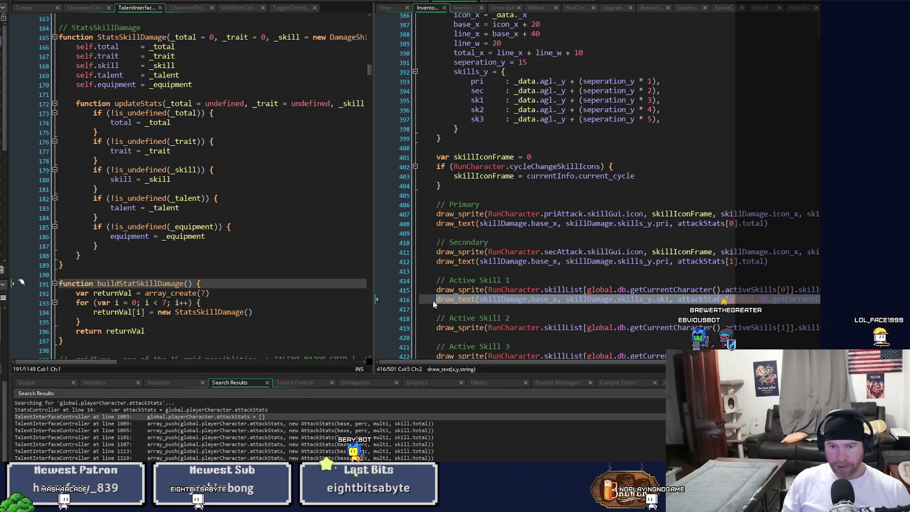
click(488, 331)
key(End)
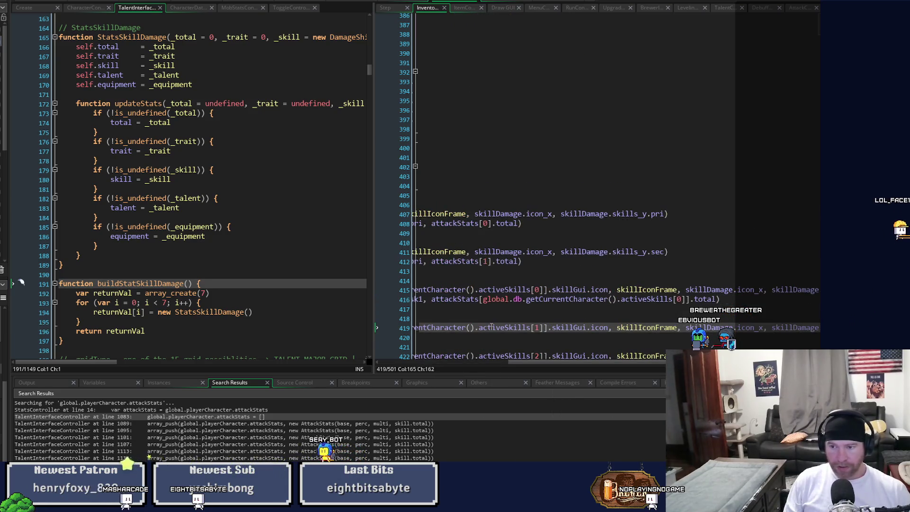
key(Return)
key(ctrl+v)
key(Left)
key(Left)
key(Left)
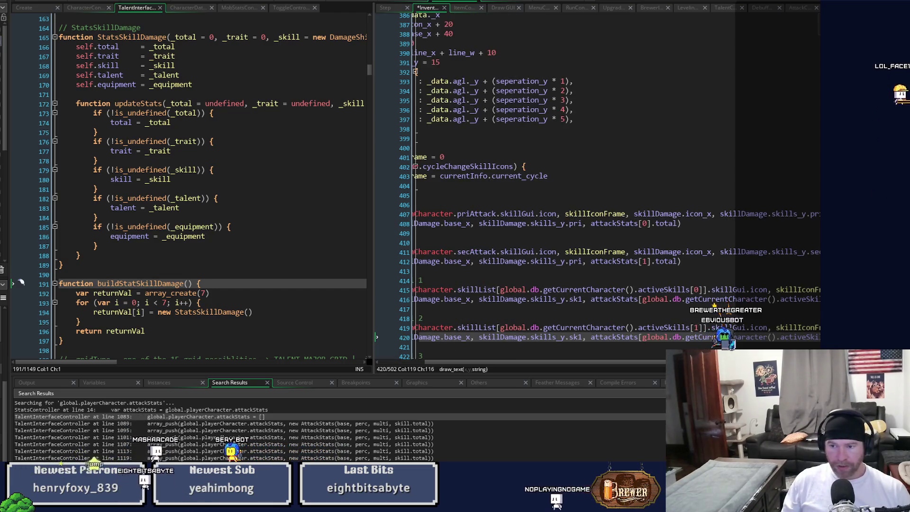
scroll(659, 373, left, 3)
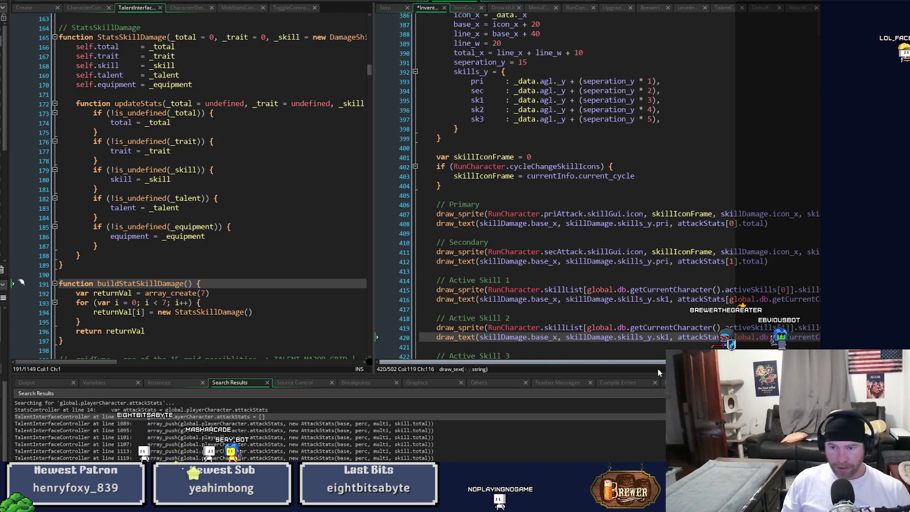
click(669, 337)
key(BackSpace)
text(2)
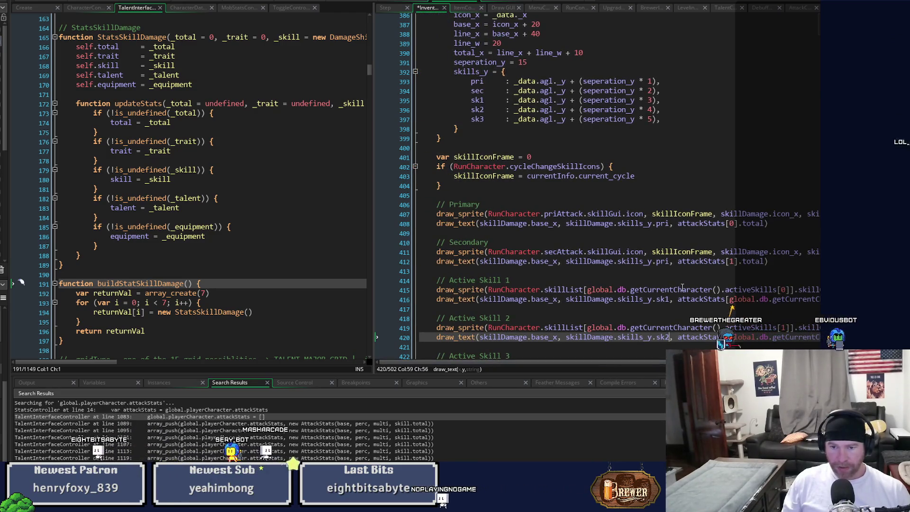
scroll(683, 288, down, 3)
- Paste the damage text line under the Active Skill 3 sprite for skills_y.sk3
click(510, 296)
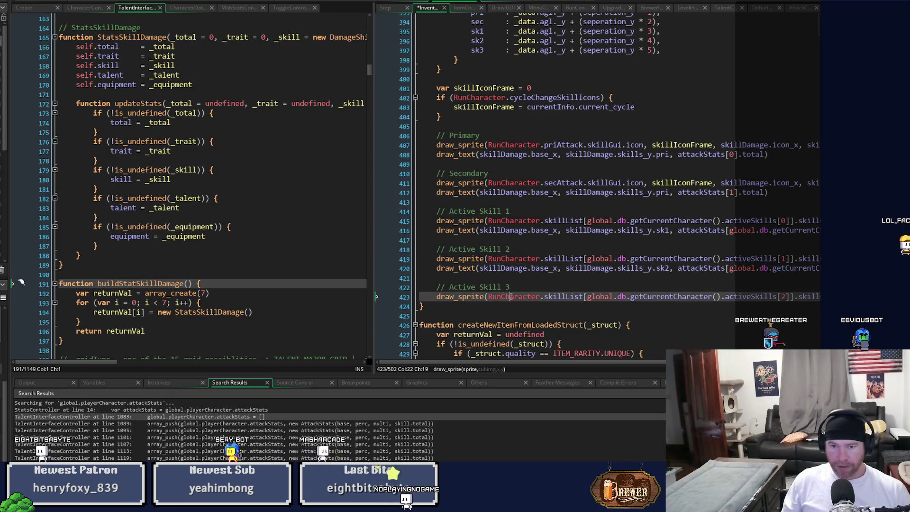
key(End)
key(Return)
key(ctrl+v)
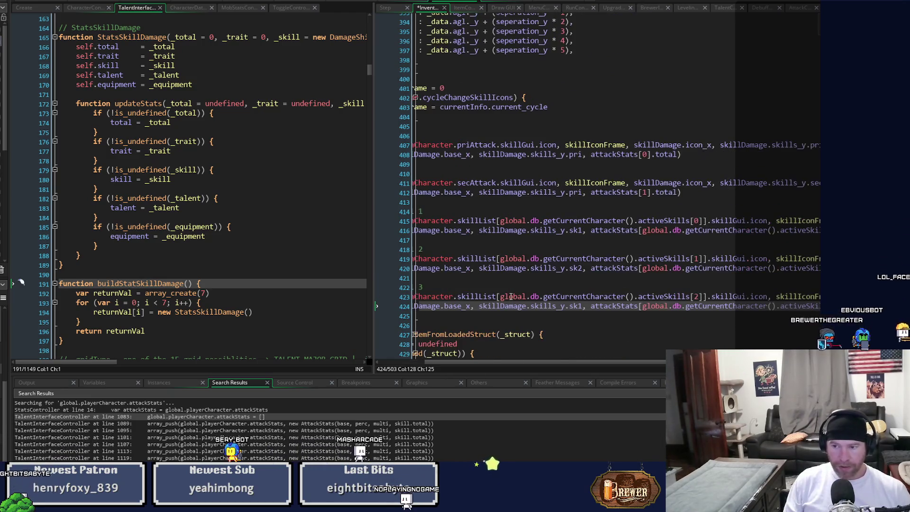
key(Home)
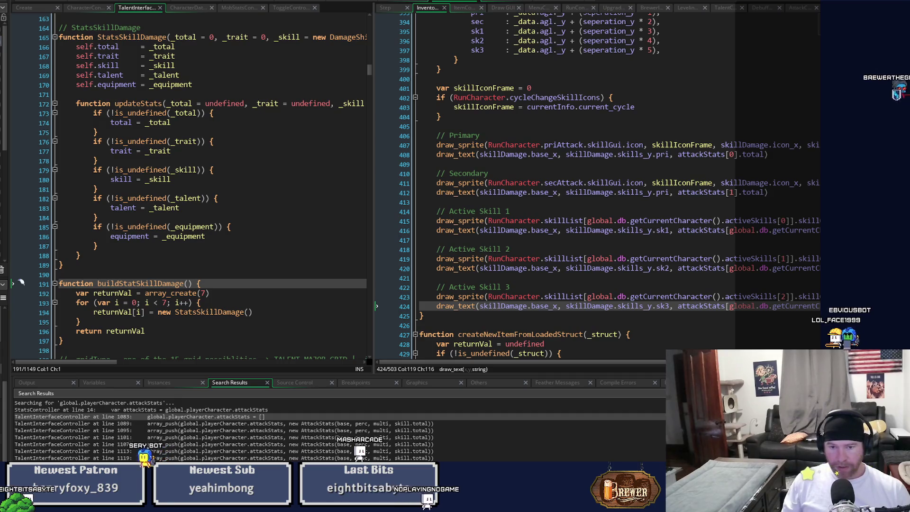
scroll(662, 364, right, 5)
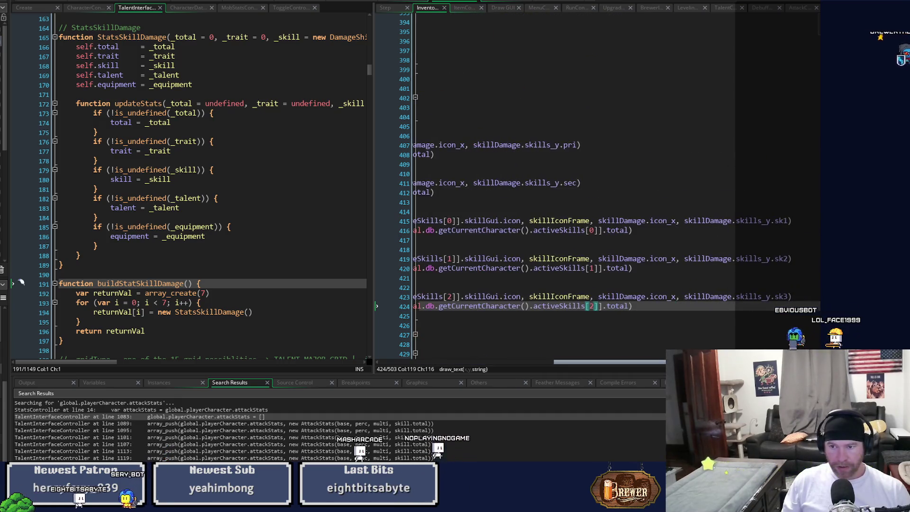
scroll(663, 364, left, 5)
scroll(634, 309, up, 6)
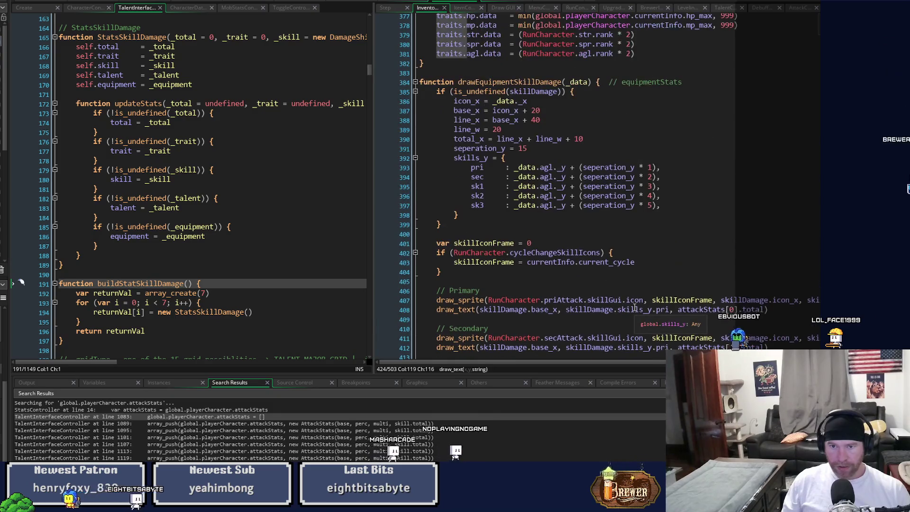
- Select the drawEquipmentSkillDamage function name in the Inventory script
scroll(634, 307, up, 5)
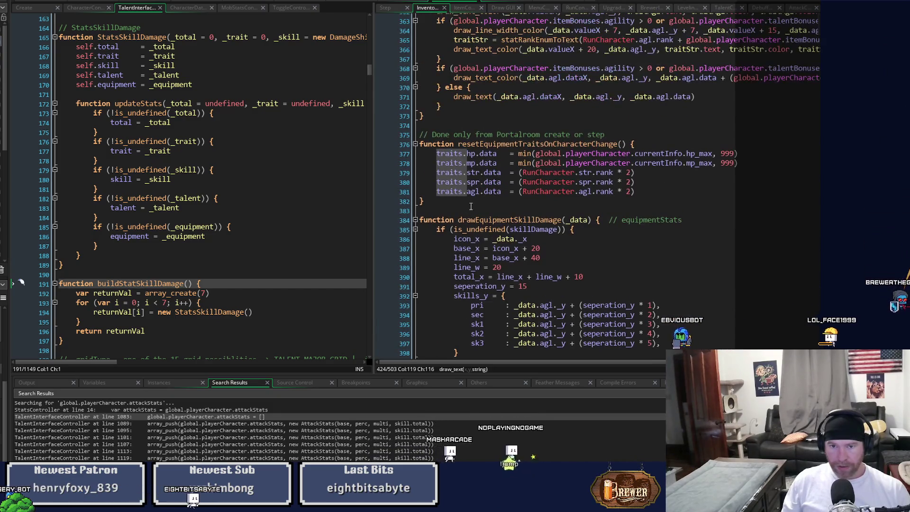
click(530, 220)
drag(530, 219, 563, 222)
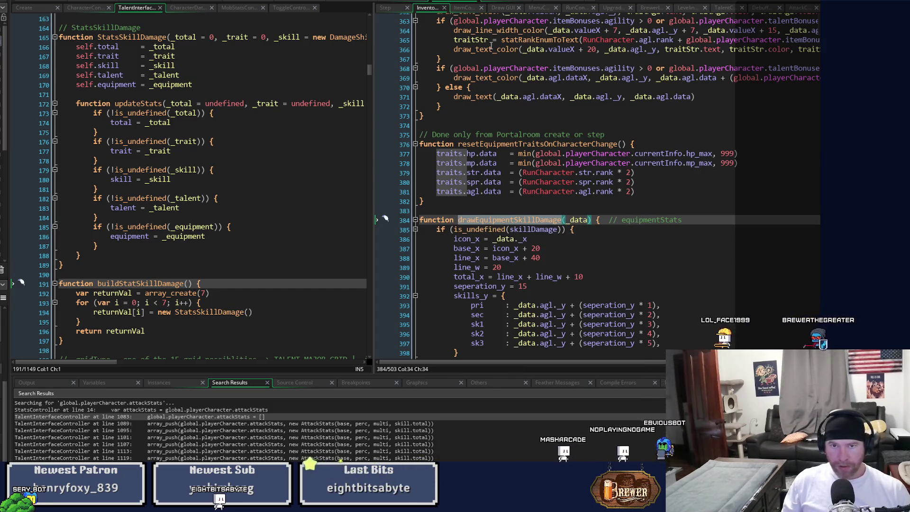
- Find drawCurrentEquipment in the Draw GUI Menu section and jump to its definition
click(502, 8)
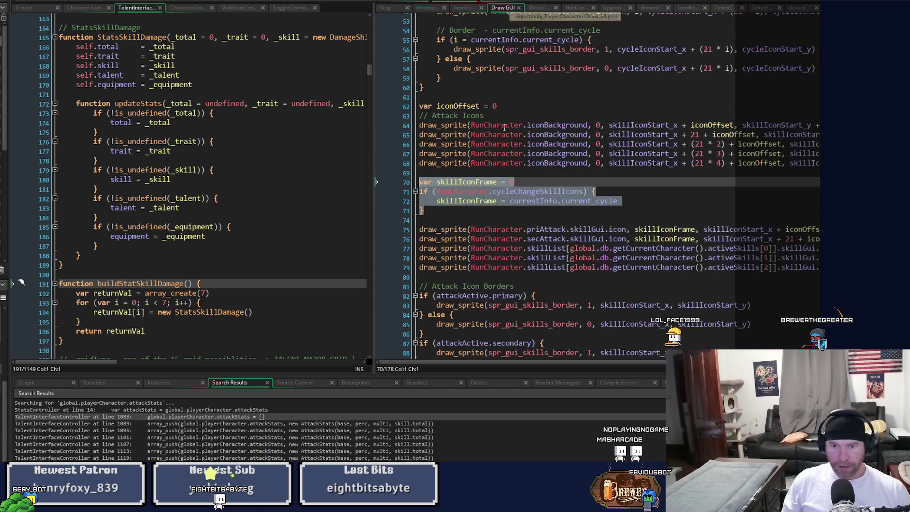
click(498, 209)
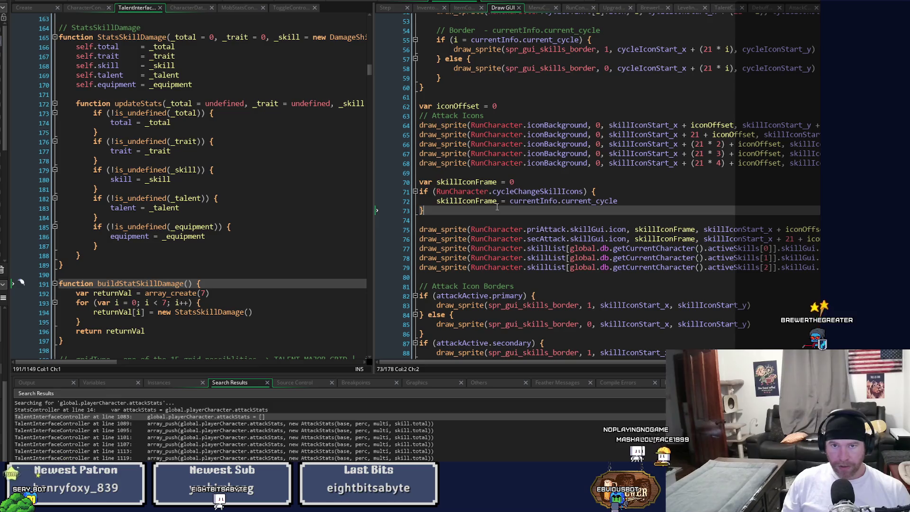
scroll(498, 207, down, 13)
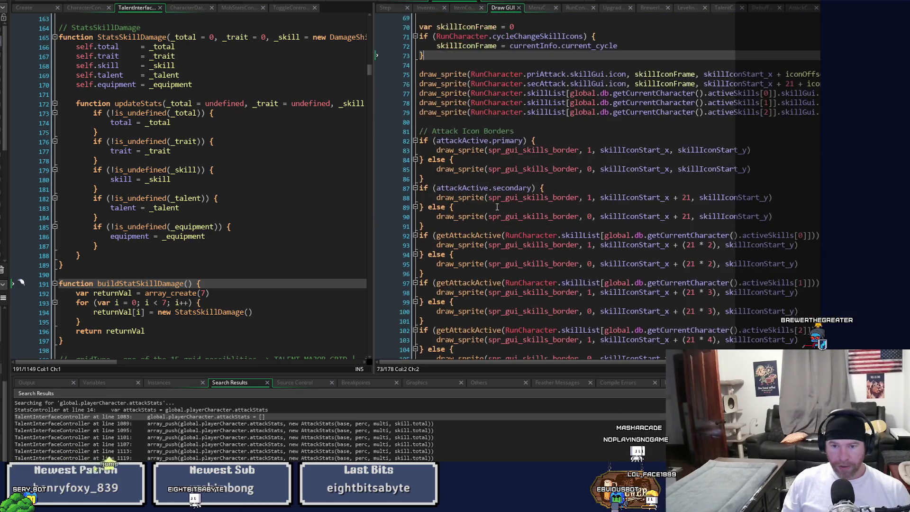
scroll(498, 207, down, 6)
scroll(497, 207, up, 4)
scroll(497, 207, down, 4)
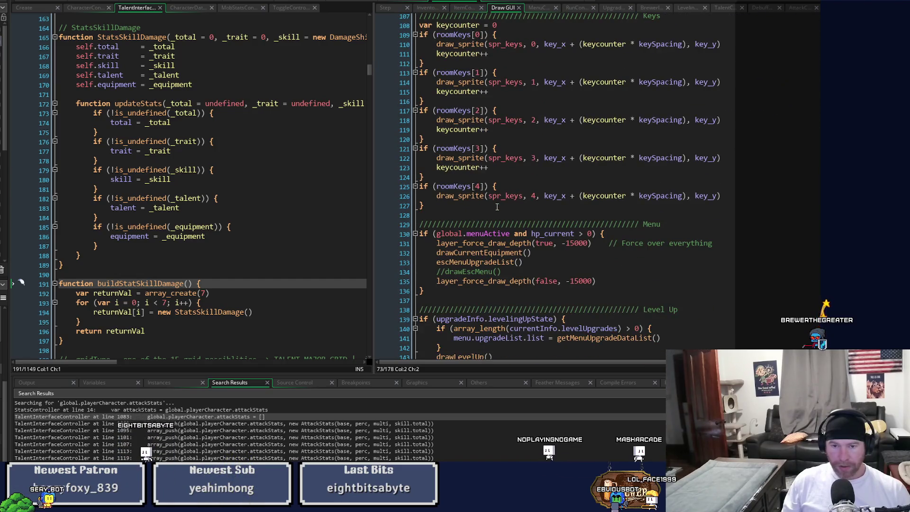
scroll(497, 207, down, 3)
mouse_move(499, 164)
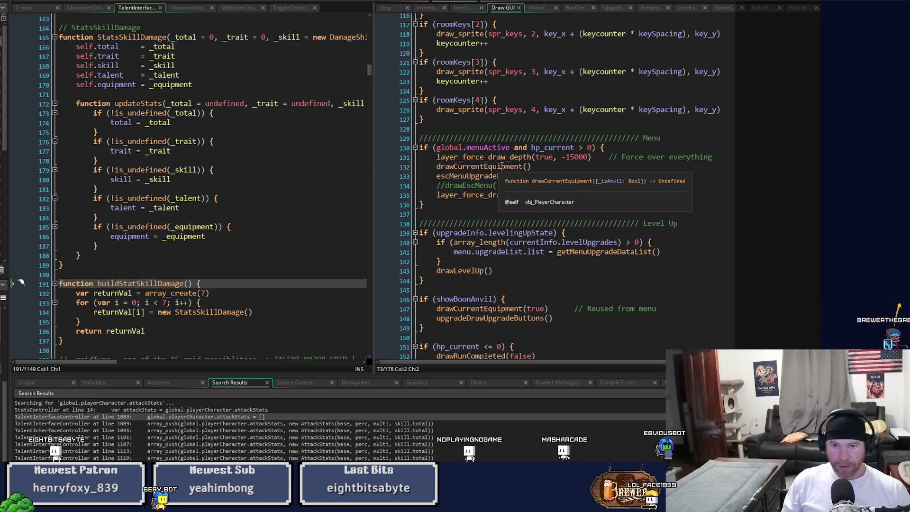
middle_click(501, 164)
- Call drawEquipmentSkillDamage(equipmentStats) after showEquipmentTraits in the Traits block, then run the game
scroll(656, 187, down, 4)
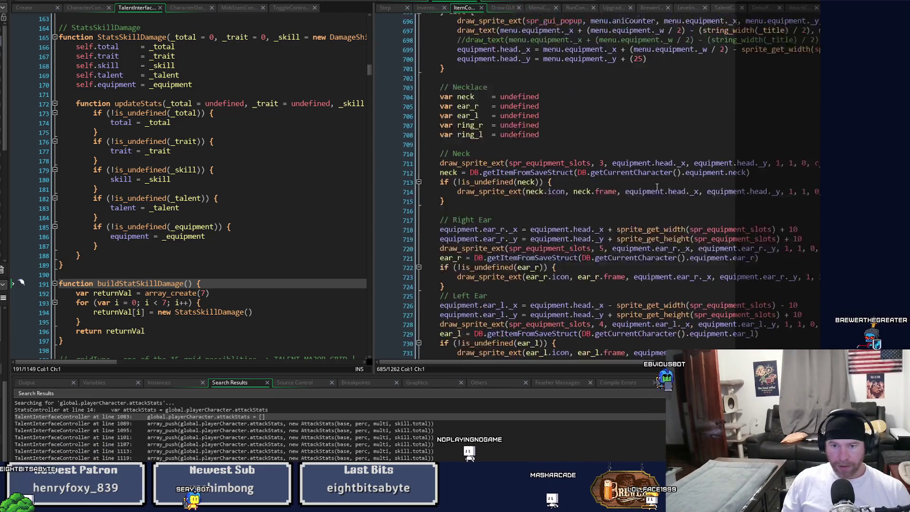
scroll(656, 186, down, 15)
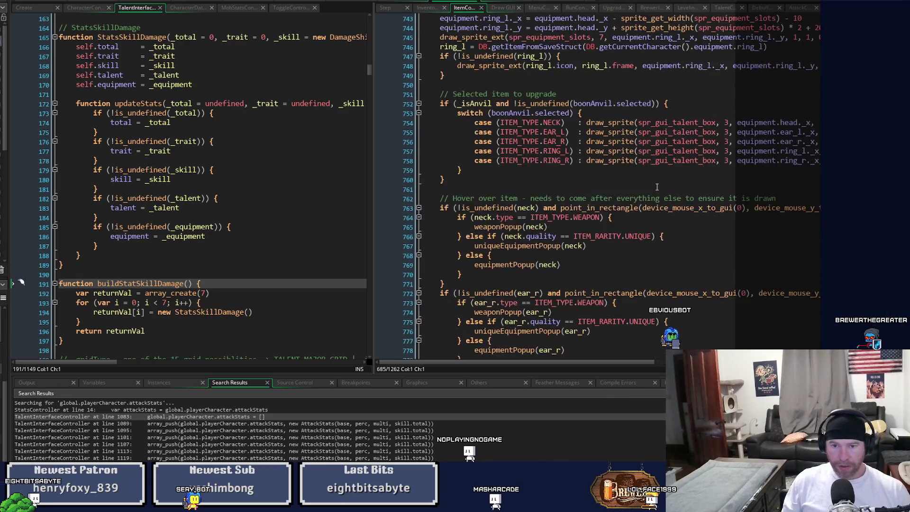
scroll(656, 186, down, 16)
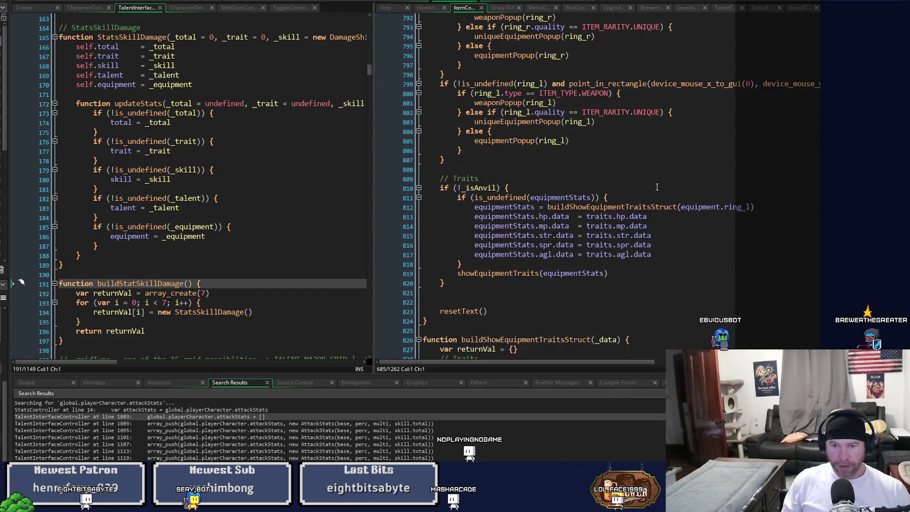
click(620, 273)
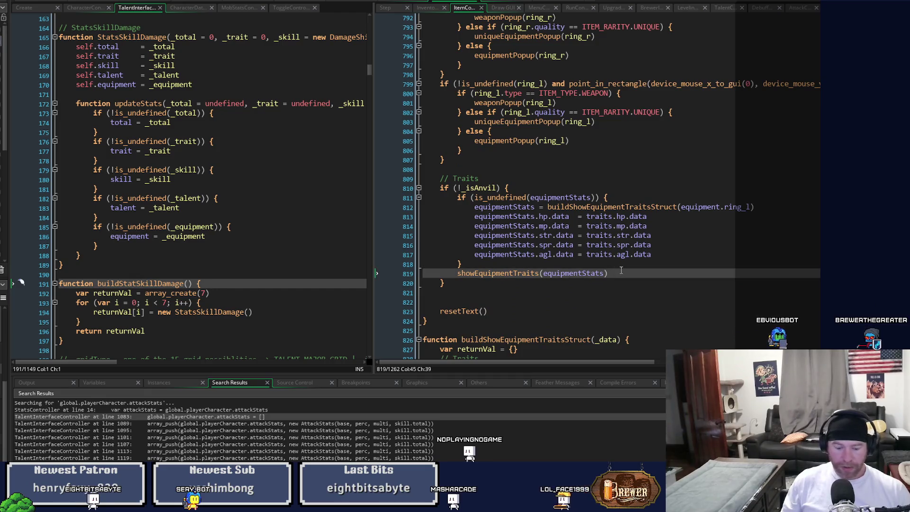
key(Return)
text(drawEquipmentSkillDamage())
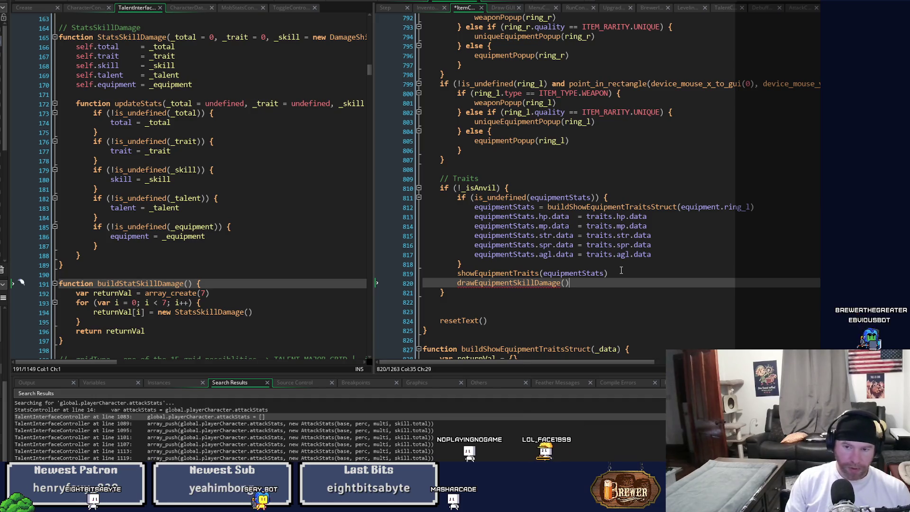
key(Left)
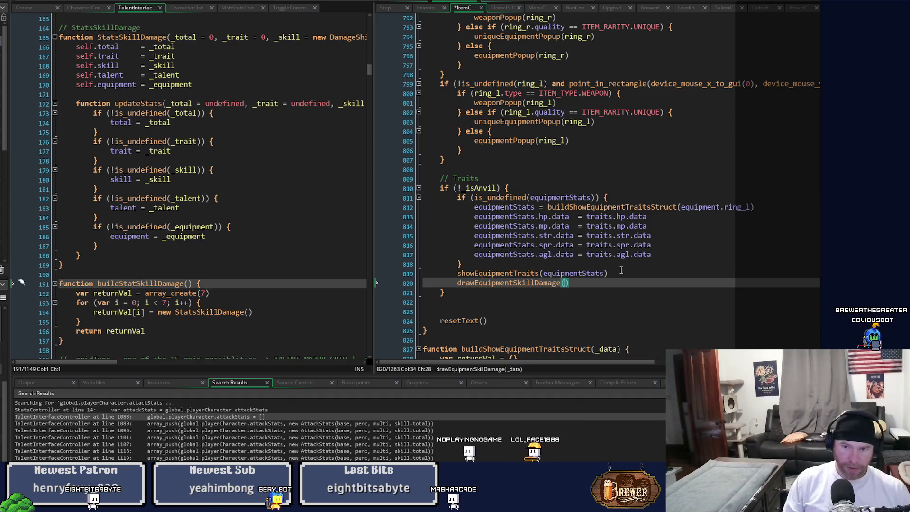
text(equip)
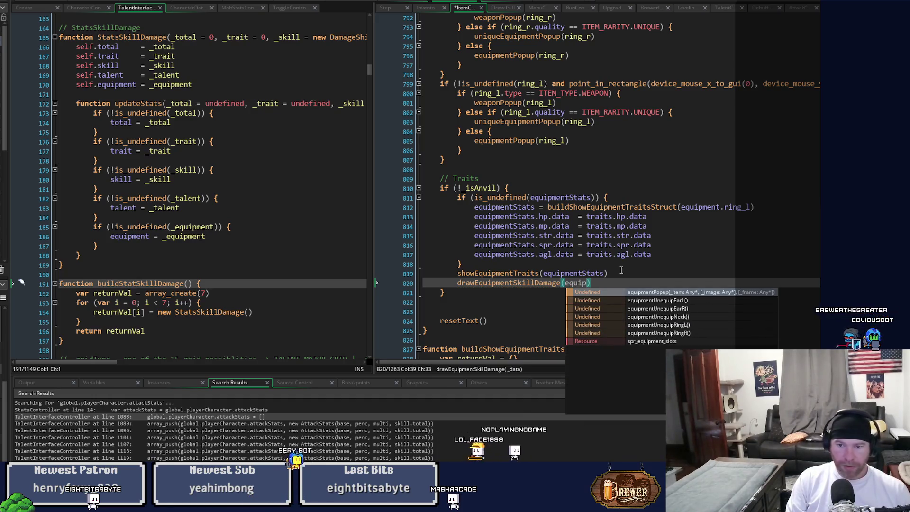
text(mentStat)
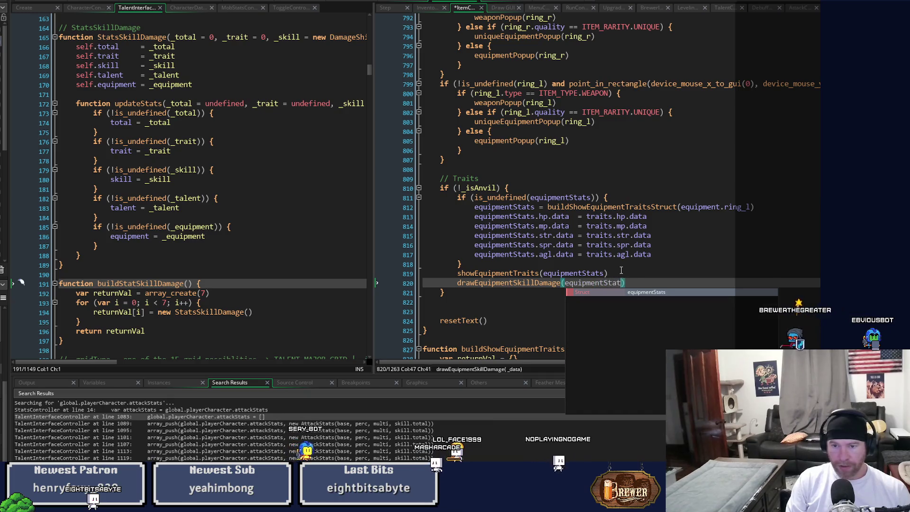
text(s)
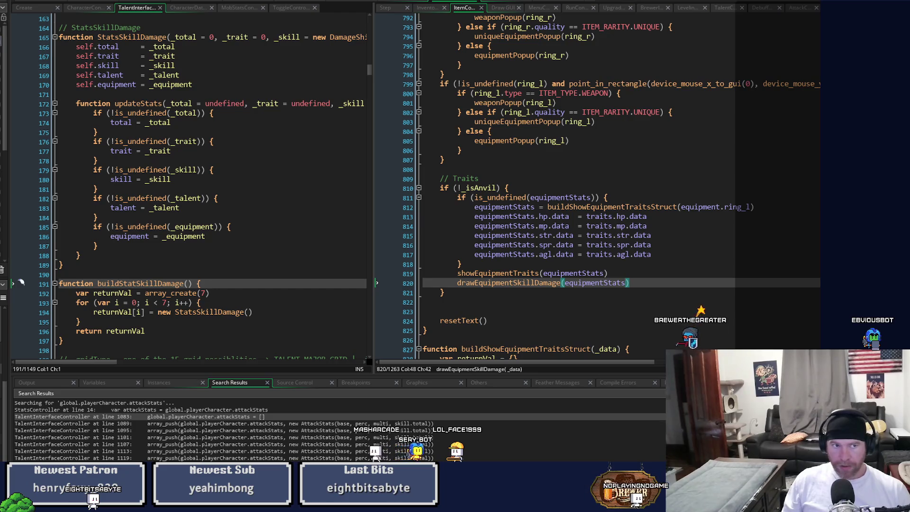
key(F5)
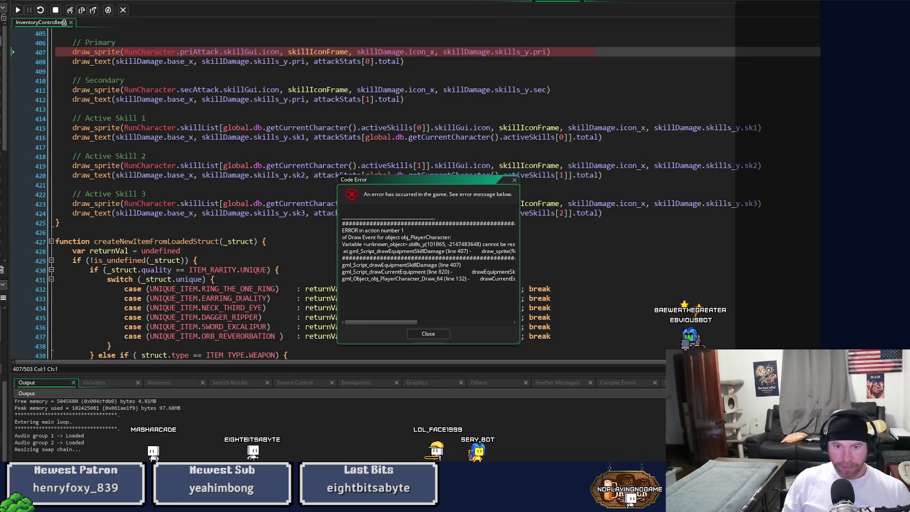
- Dismiss the Code Error reporting skills_y unresolved at drawEquipmentSkillDamage line 407
mouse_move(634, 166)
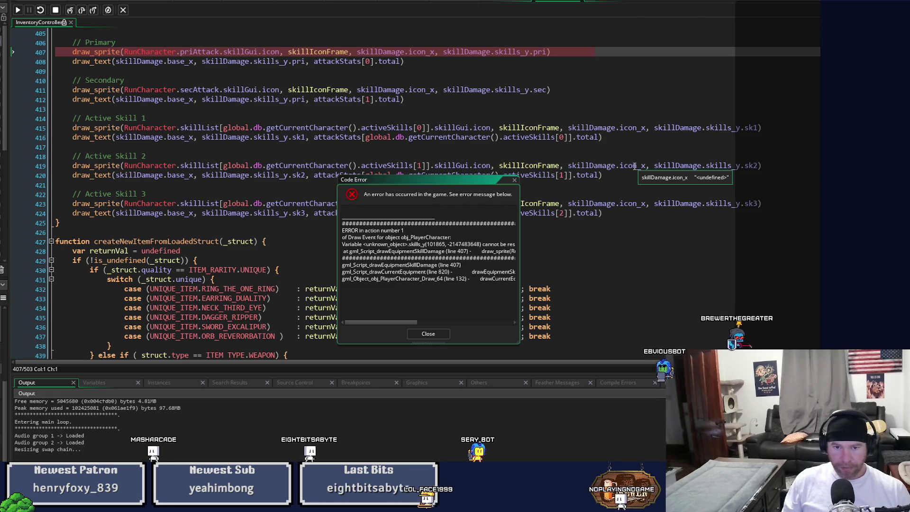
scroll(586, 210, up, 3)
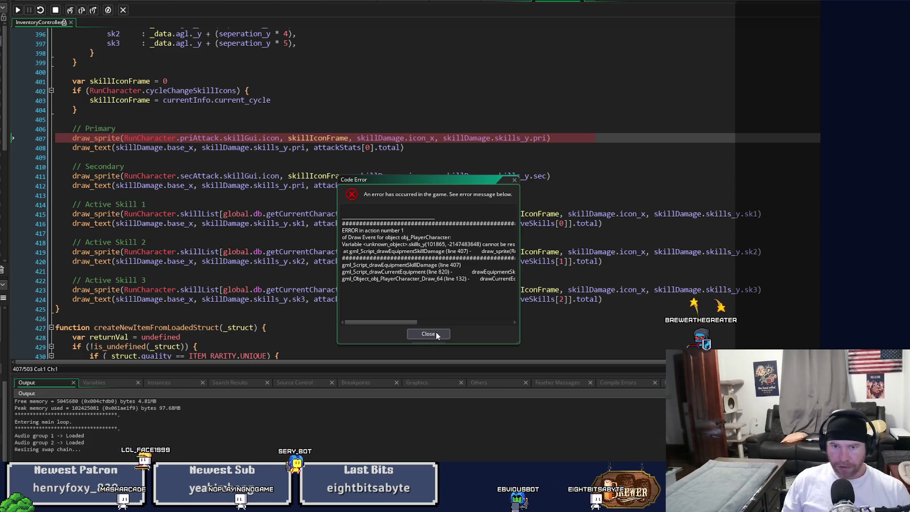
click(436, 334)
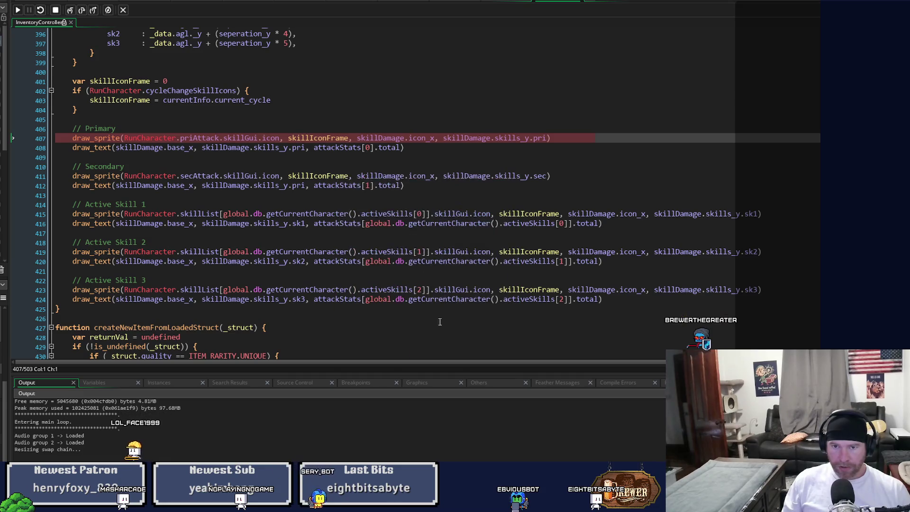
- Inspect the skills_y values in the paused run, then stop the debugger
scroll(464, 263, up, 3)
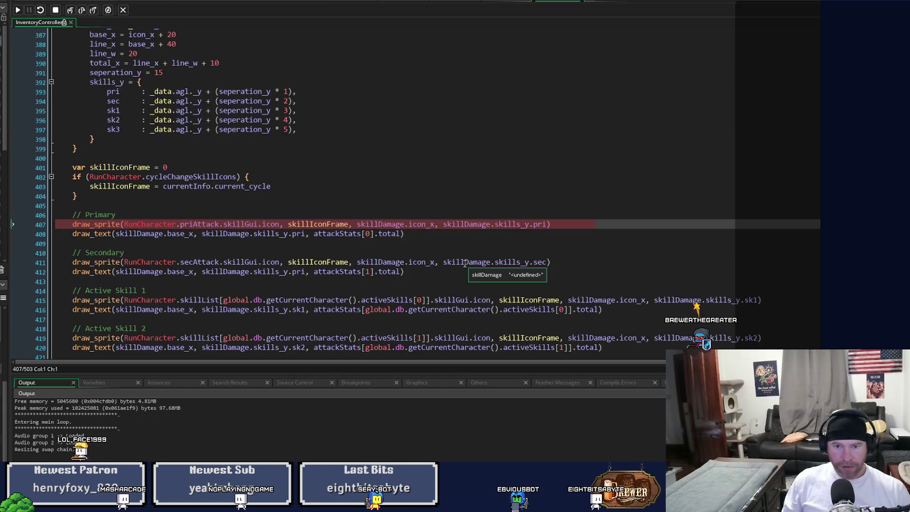
scroll(465, 264, up, 2)
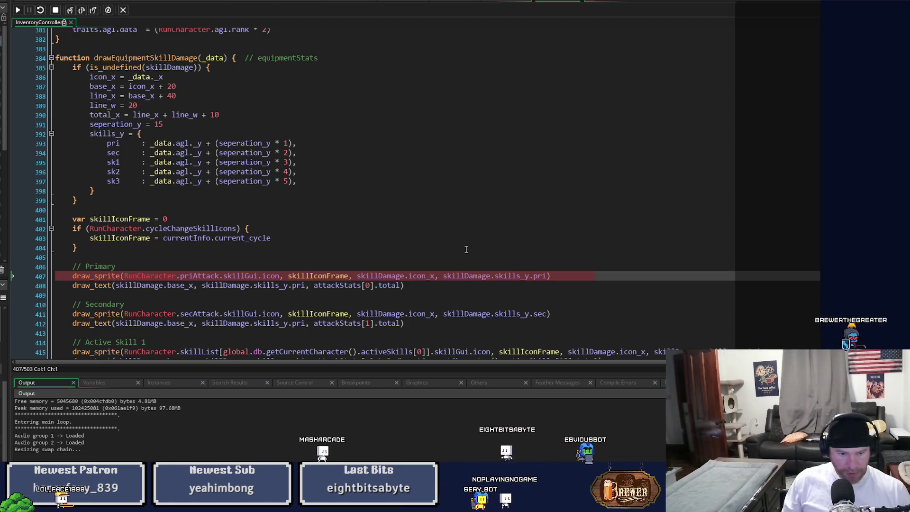
double_click(113, 135)
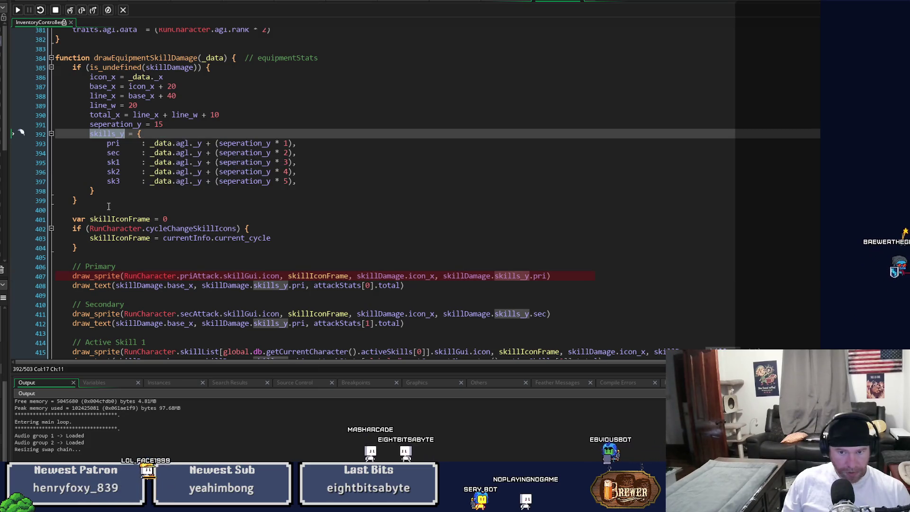
mouse_move(112, 76)
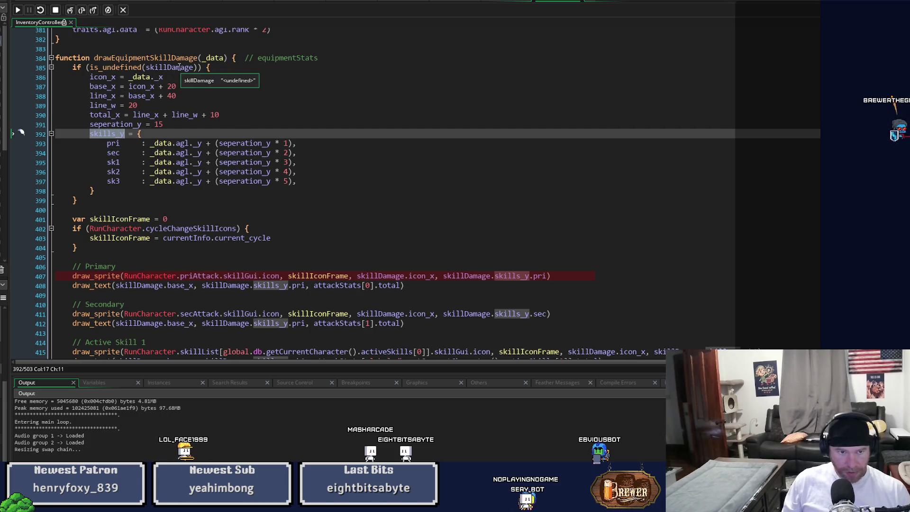
click(222, 67)
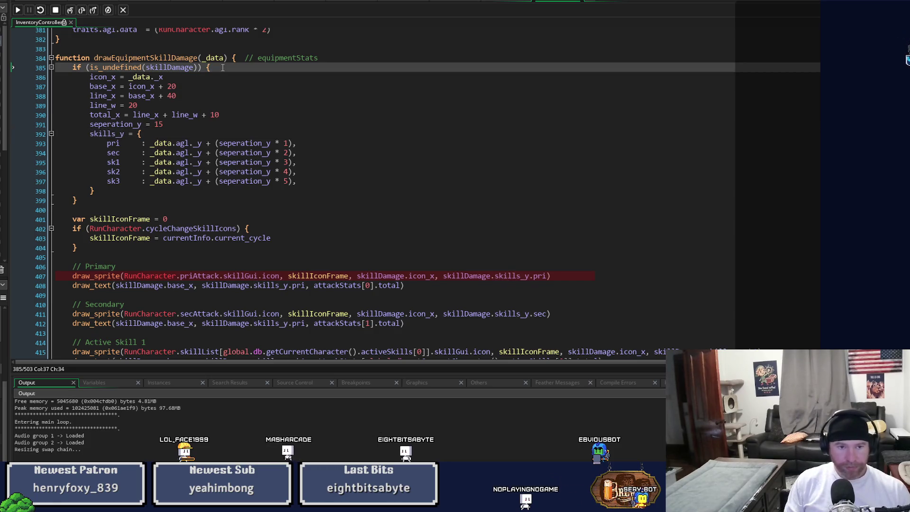
key(F5)
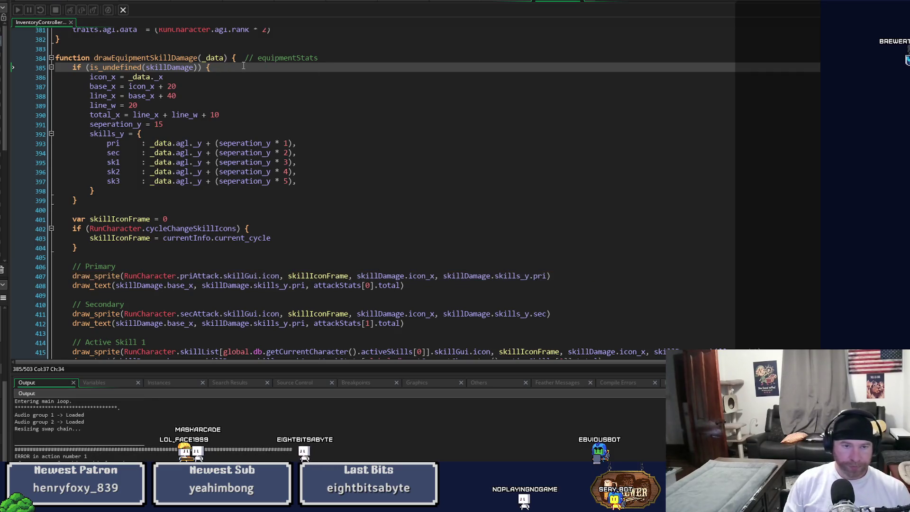
- Insert a with(skillDamage) { line under the is_undefined check
key(Return)
text(with)
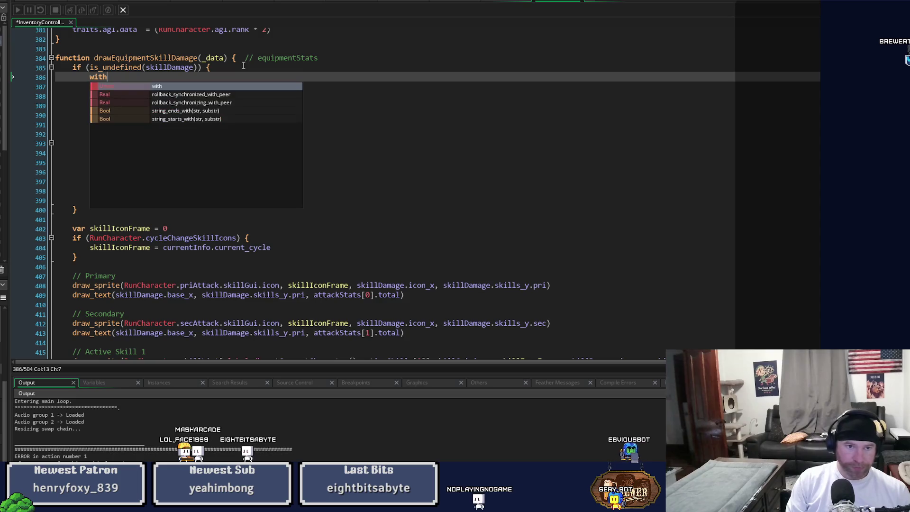
text((skill)
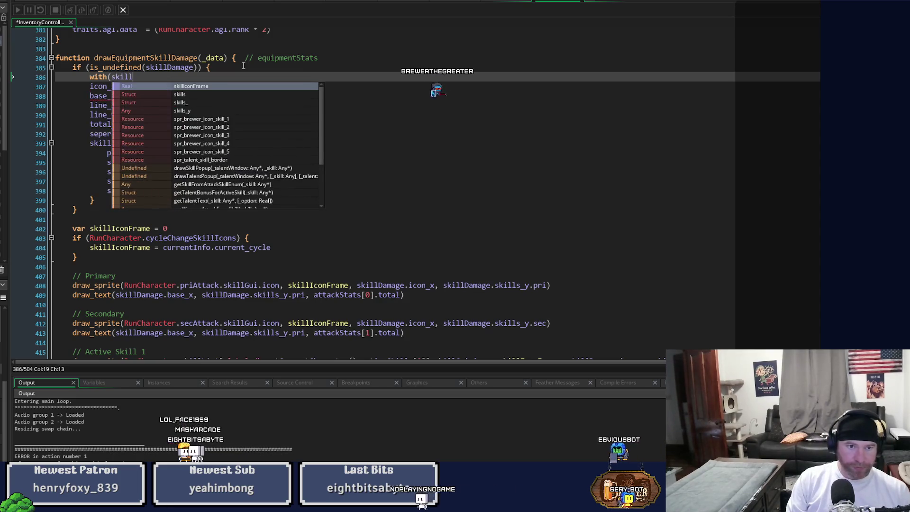
text(Damage))
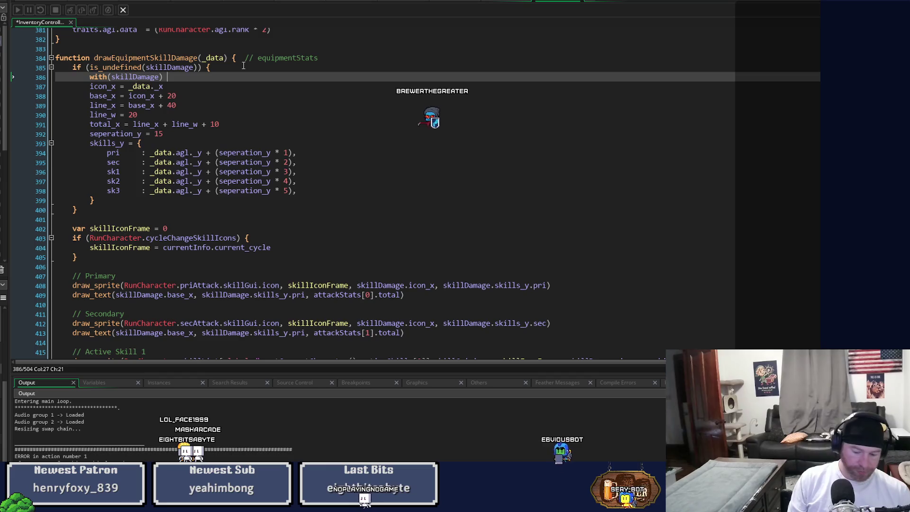
text( {)
key(Return)
key(Return)
text(})
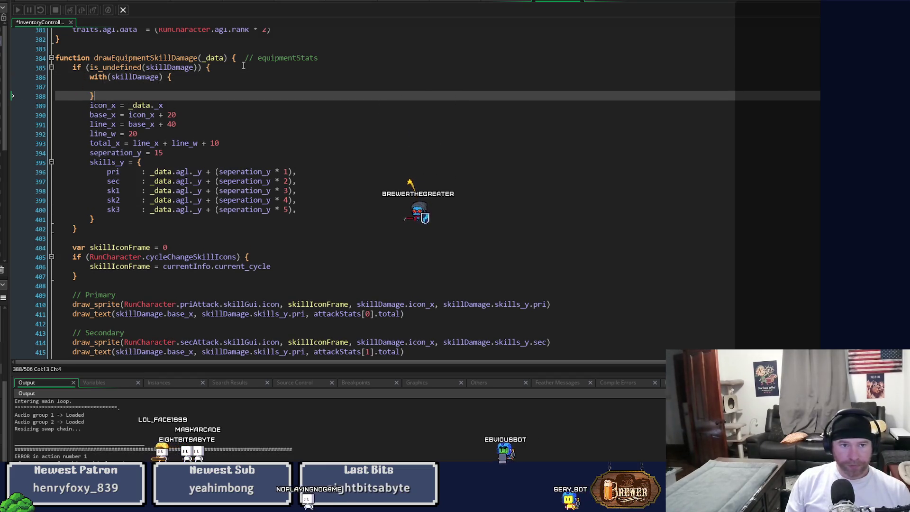
key(BackSpace)
key(BackSpace)
key(BackSpace)
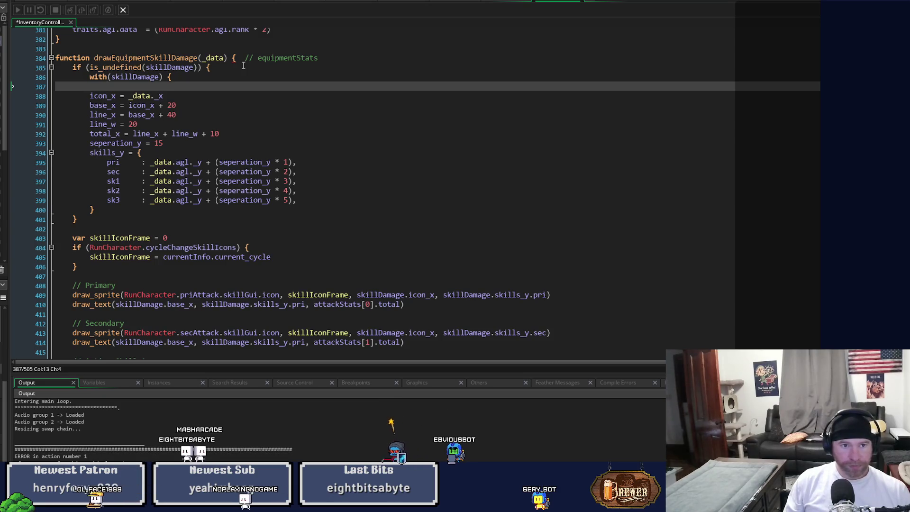
- Select the icon_x through skills_y assignments on lines 388–400
mouse_move(90, 96)
mouse_down()
mouse_move(76, 116)
mouse_move(103, 210)
mouse_up()
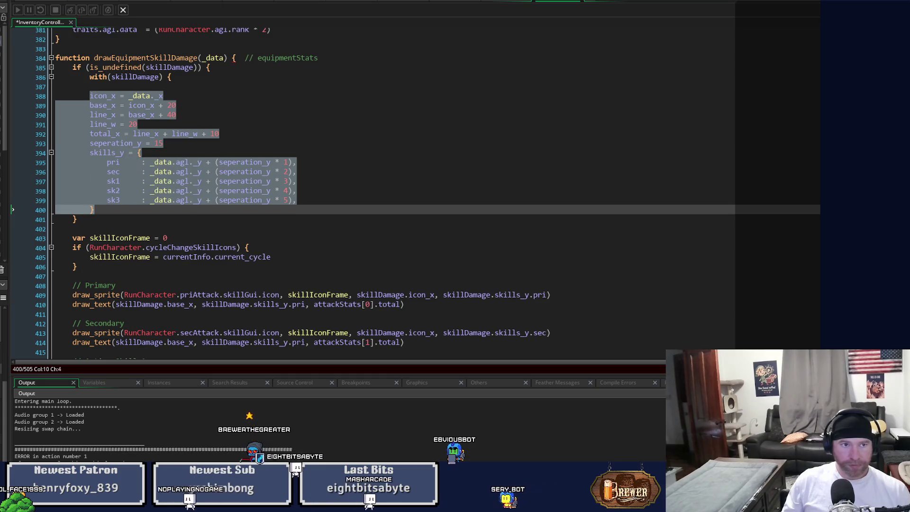
click(95, 210)
drag(95, 210, 90, 96)
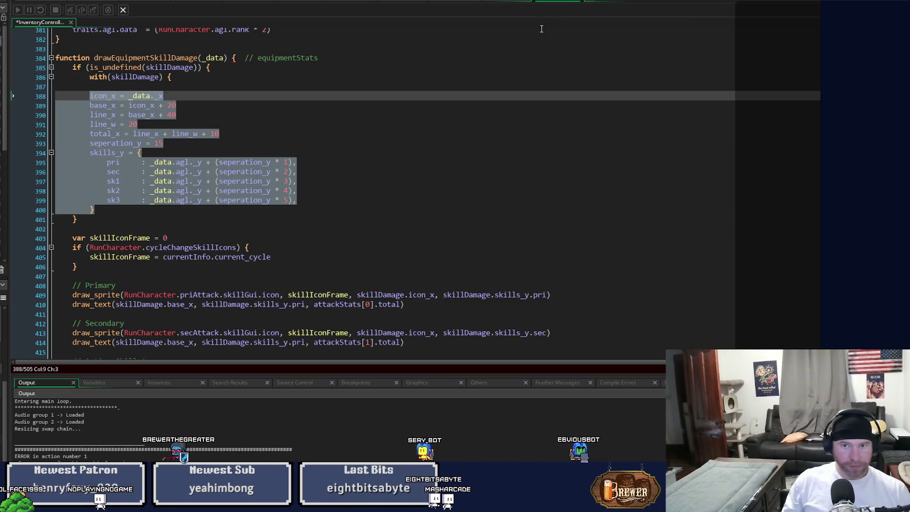
click(576, 8)
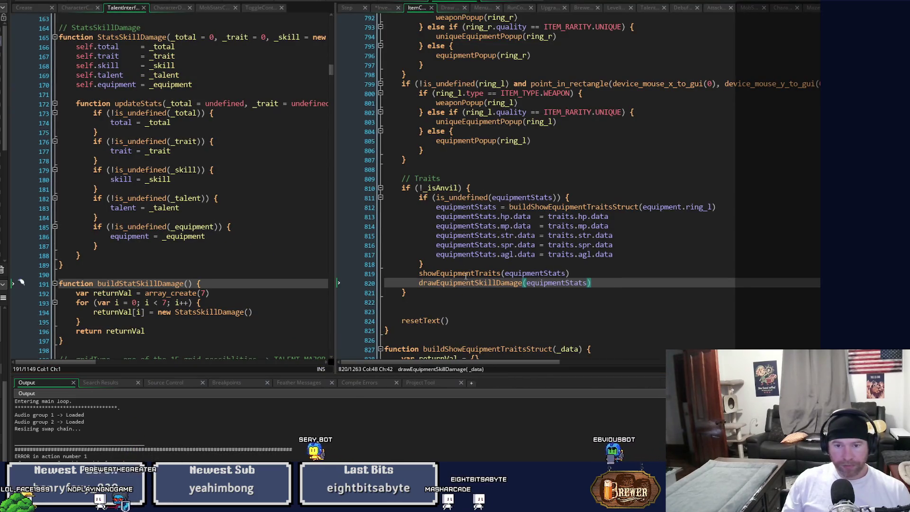
- Go to the drawEquipmentSkillDamage definition and fix line_x to read base_x + 40
middle_click(467, 283)
scroll(527, 259, down, 3)
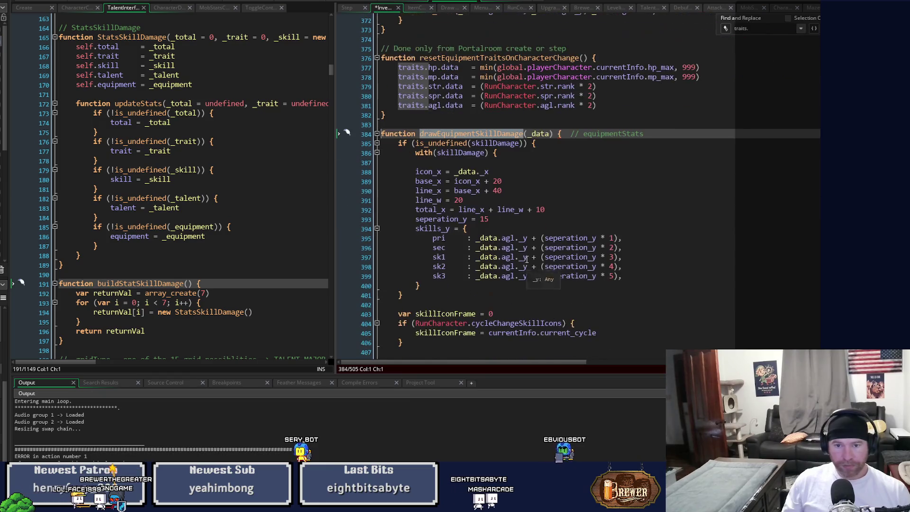
click(432, 276)
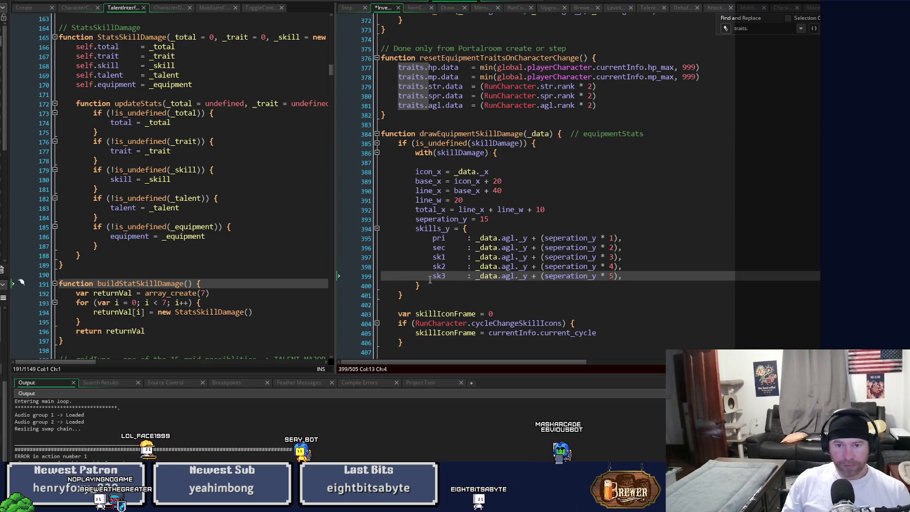
drag(427, 286, 415, 171)
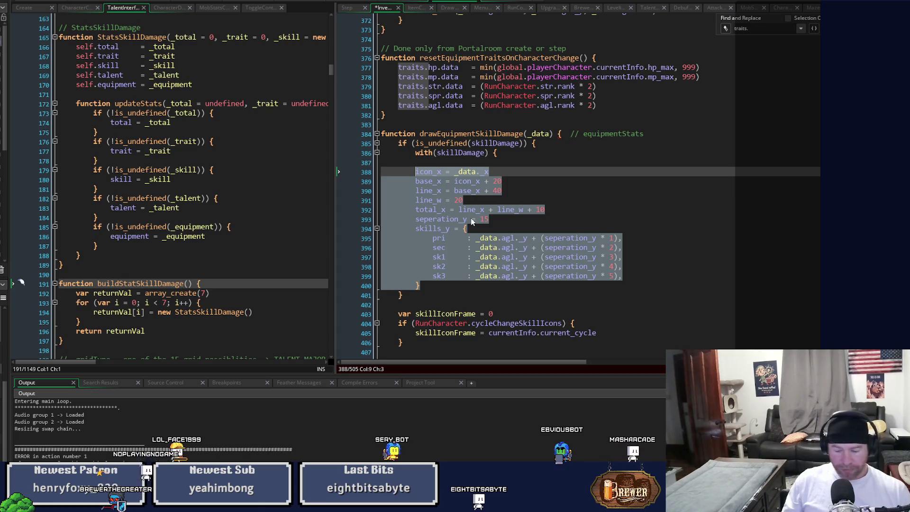
click(495, 170)
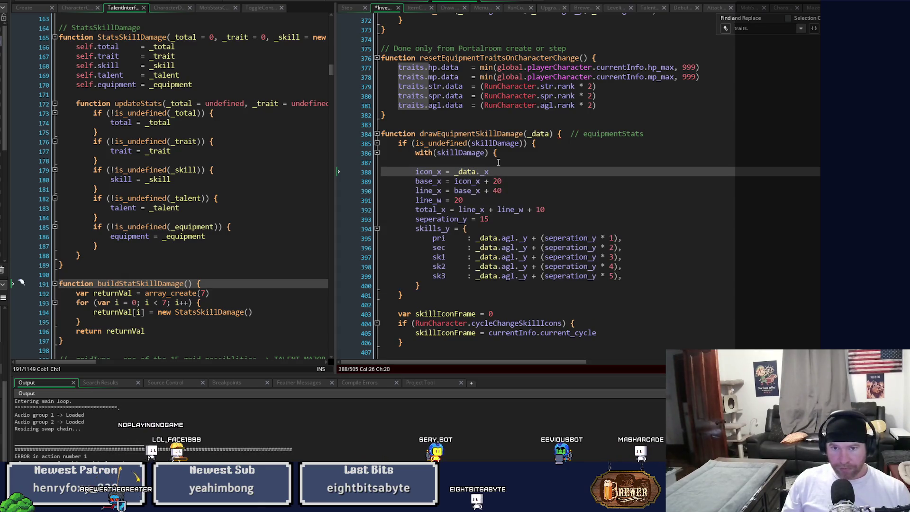
click(497, 190)
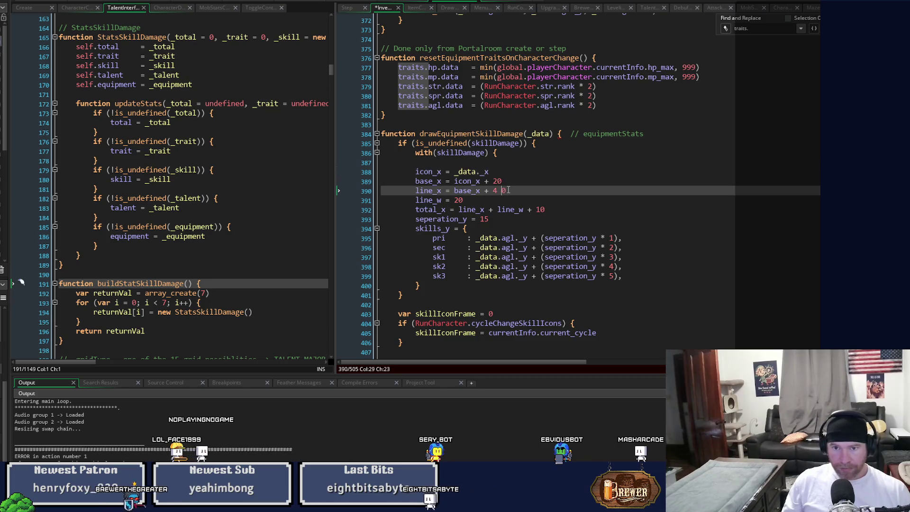
key(BackSpace)
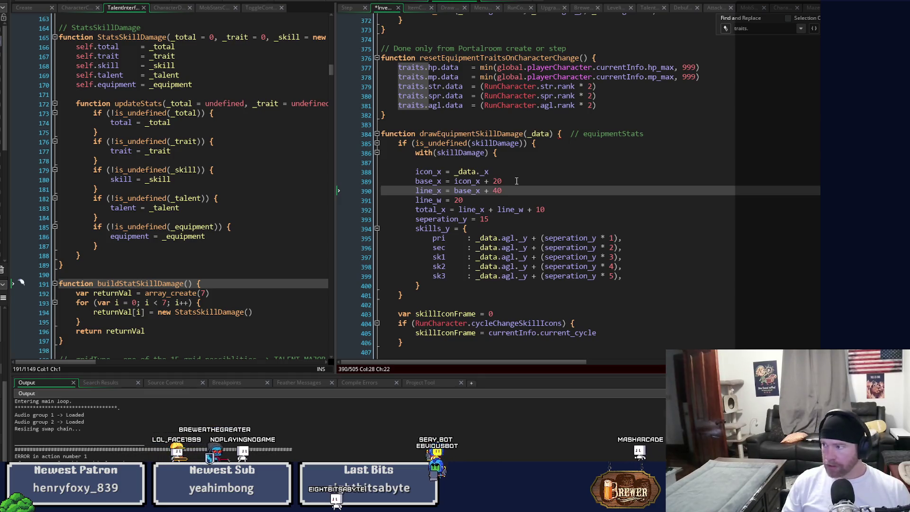
click(617, 237)
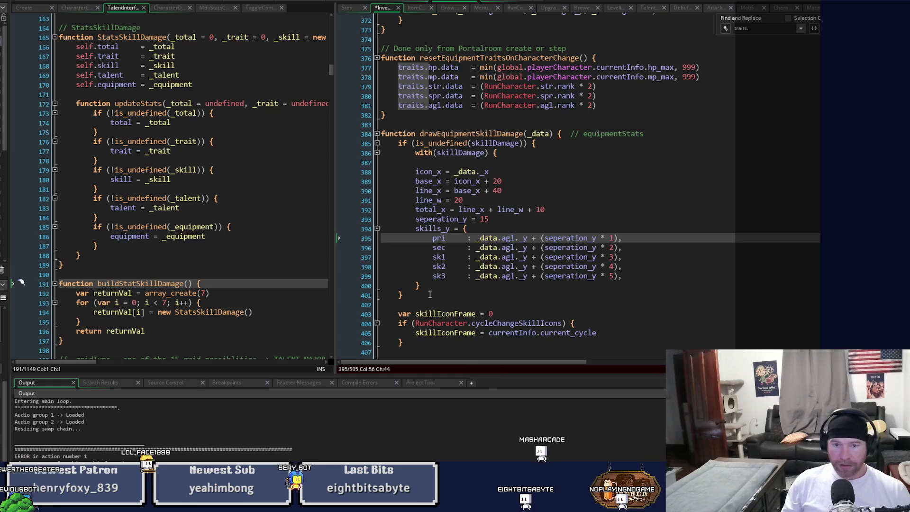
- Indent lines 387–400 into the with block, close it with a brace, save, and rerun
click(511, 153)
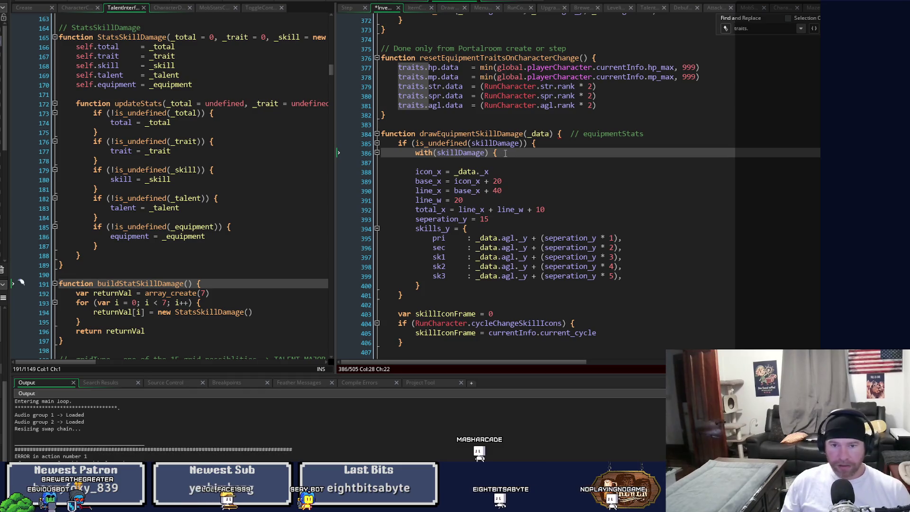
drag(420, 286, 421, 164)
key(Tab)
click(492, 171)
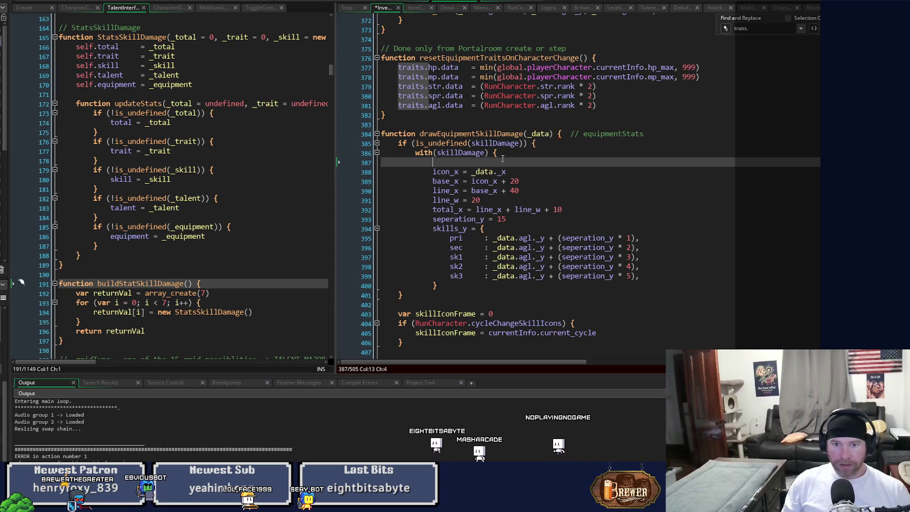
click(448, 289)
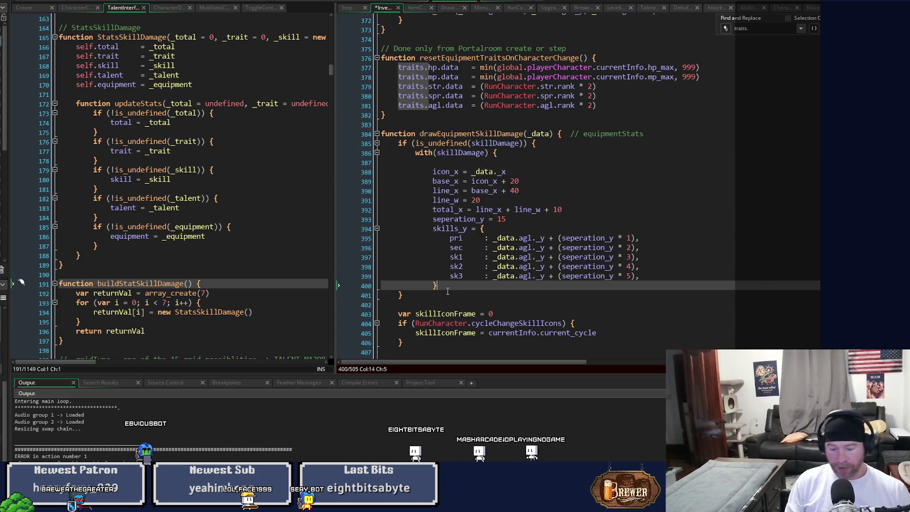
key(Return)
key(Up)
key(Up)
key(Up)
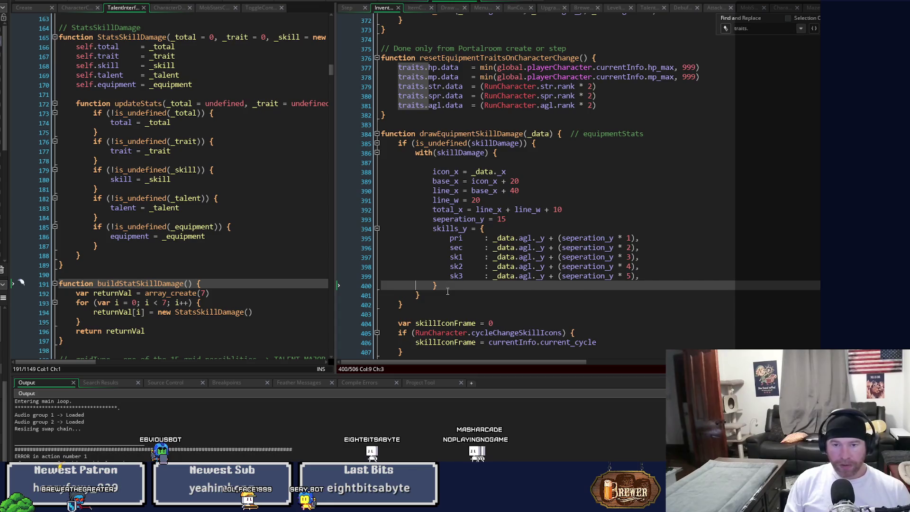
key(Delete)
key(Delete)
key(Delete)
key(Delete)
key(ctrl+s)
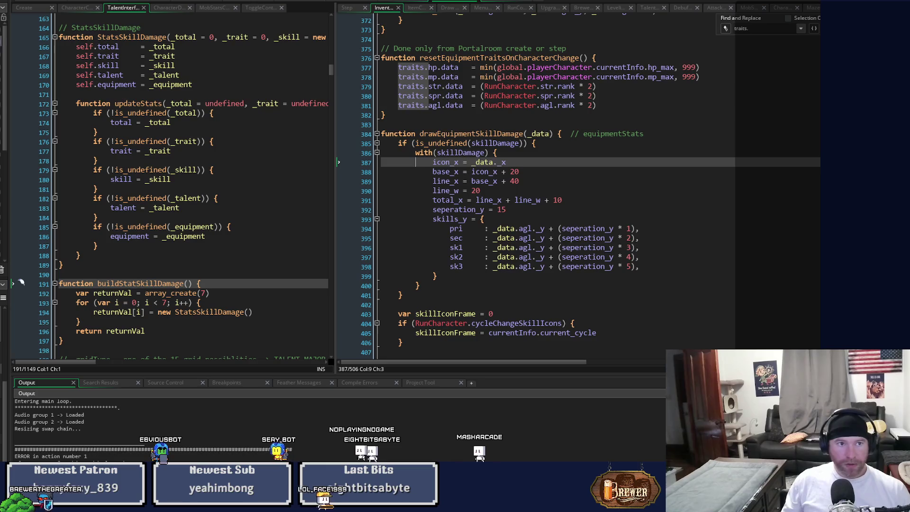
key(F5)
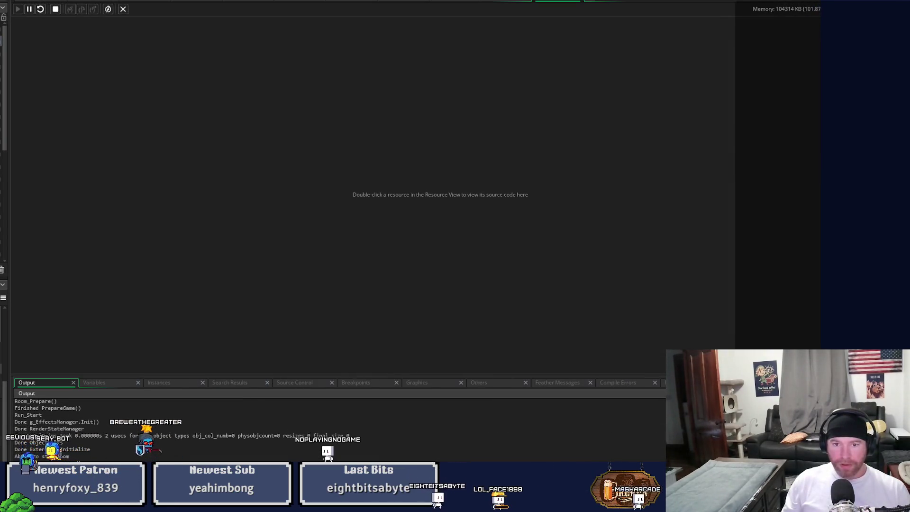
- Dismiss the code error and place the caret after line 385's undefined check in drawEquipmentSkillDamage
mouse_move(701, 166)
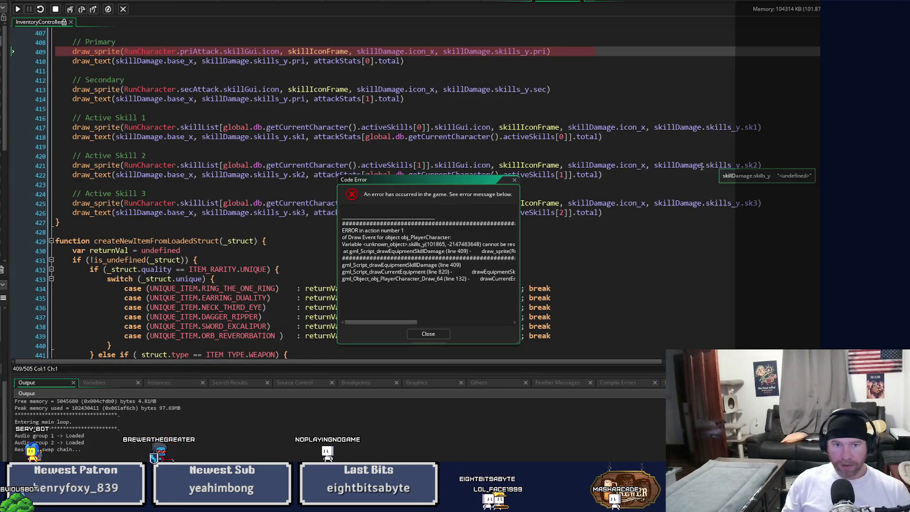
scroll(584, 234, up, 3)
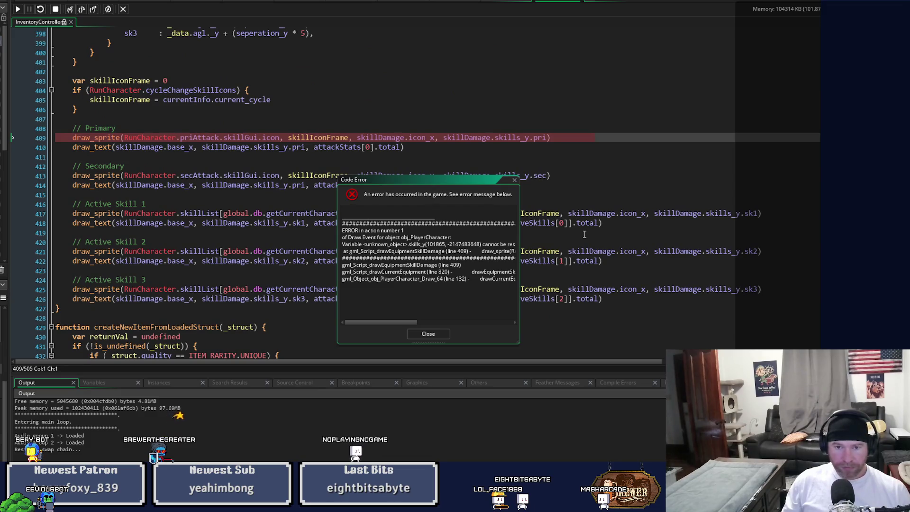
click(428, 334)
scroll(408, 322, up, 5)
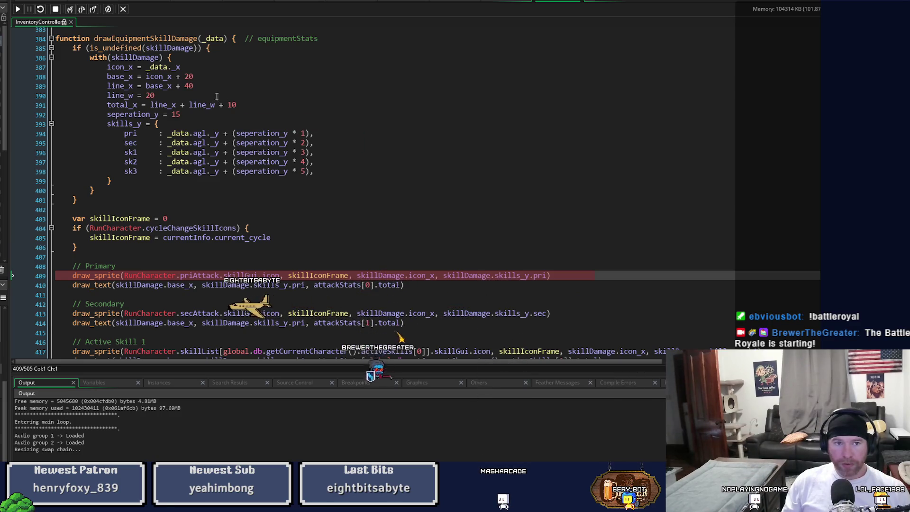
click(228, 48)
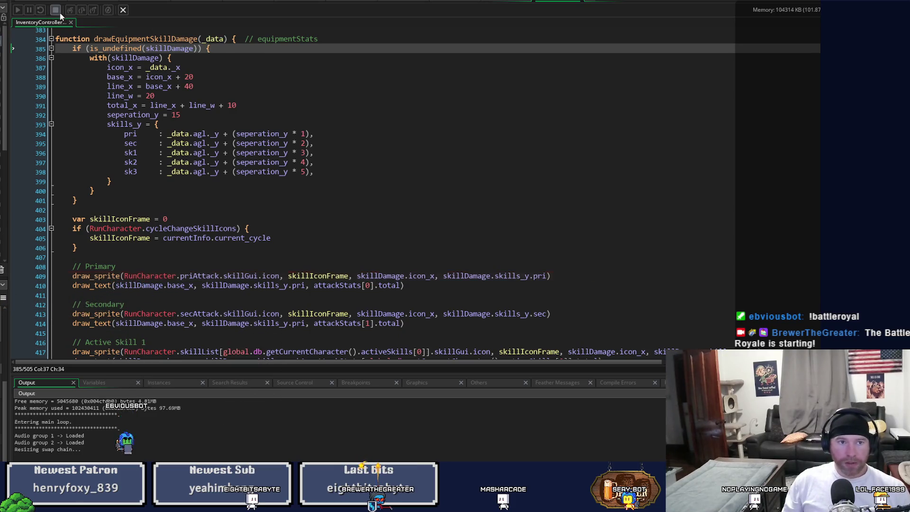
- Add skillDamage = {} on a new line 386, save the script, and rerun the game
key(Return)
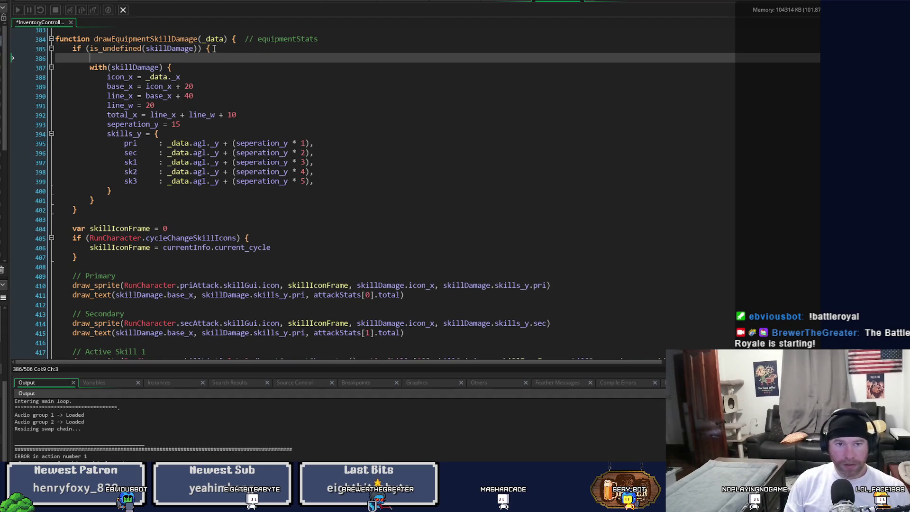
text(skill)
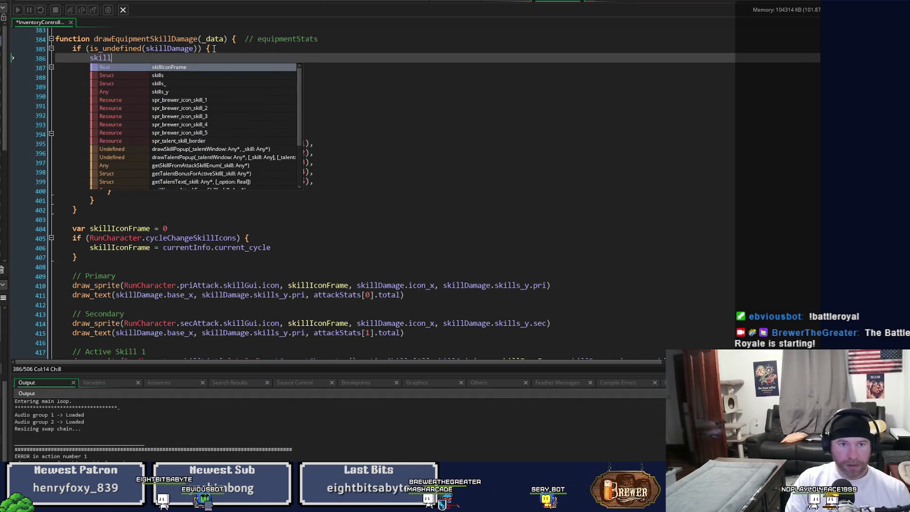
text(Damage = {})
key(ctrl+s)
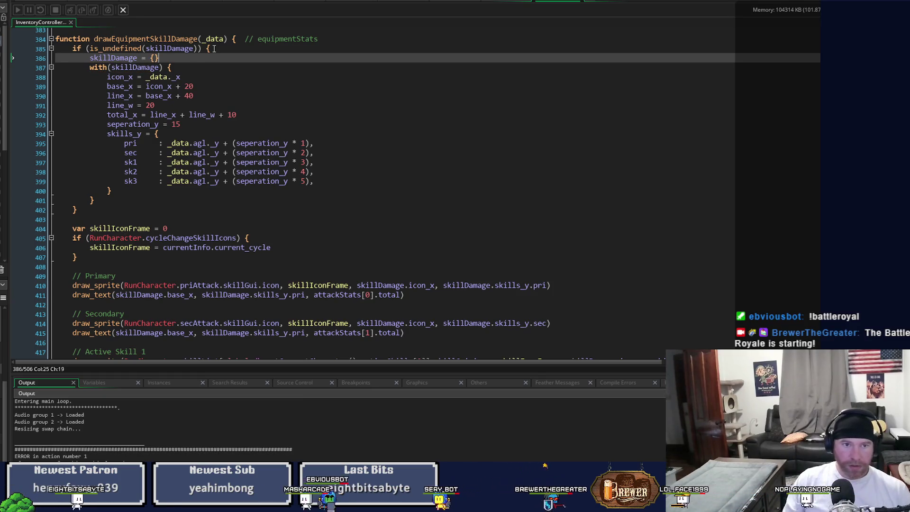
click(41, 10)
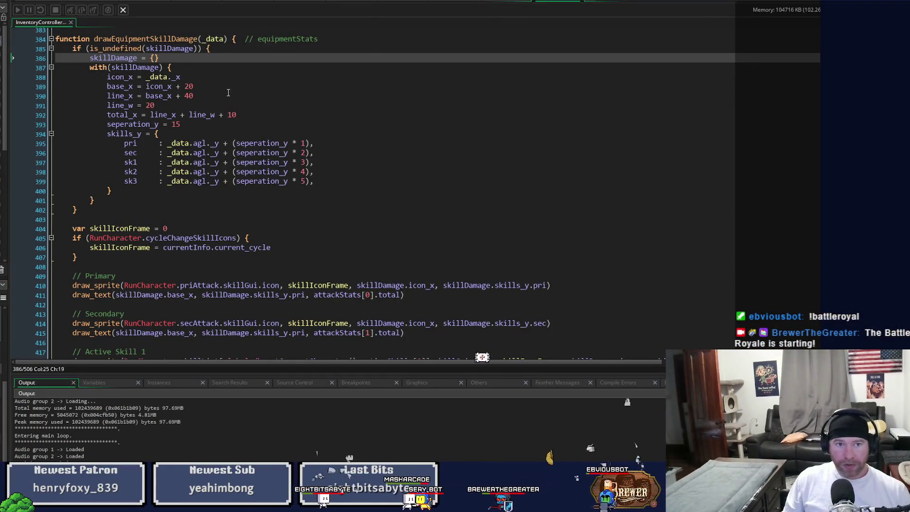
click(211, 76)
- Offset icon_x by + 2 from _data._x and test-run the game
text(+ 2)
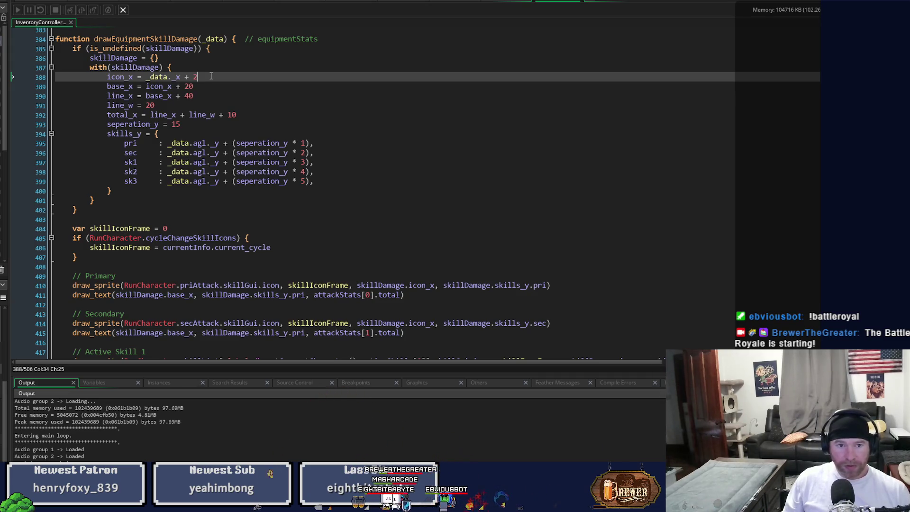
scroll(316, 223, down, 5)
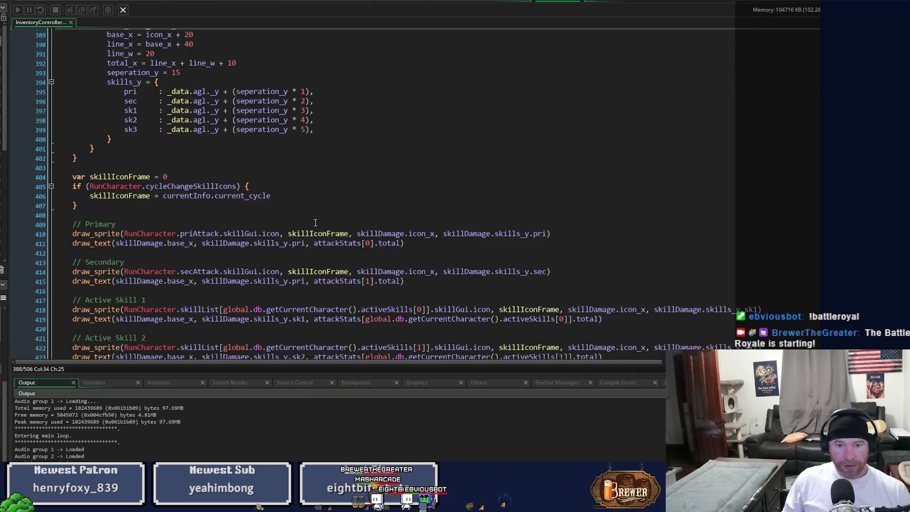
scroll(309, 312, up, 3)
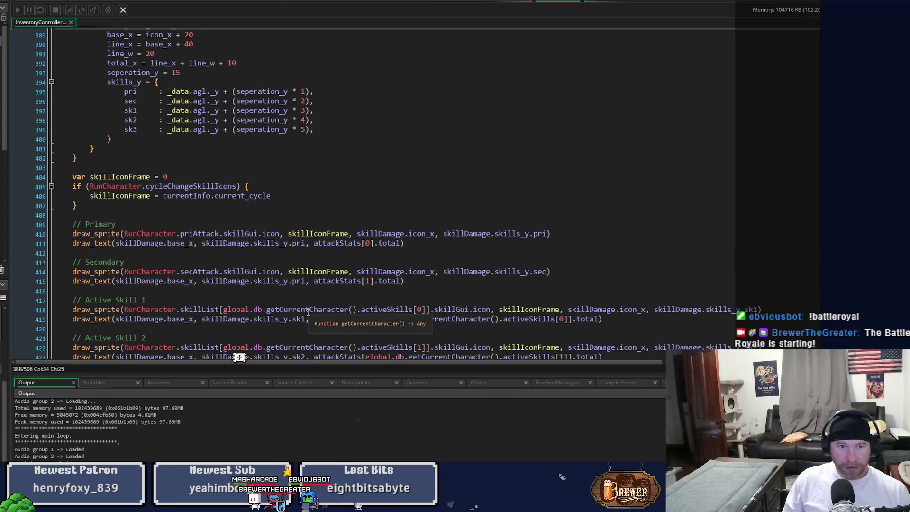
scroll(308, 313, down, 2)
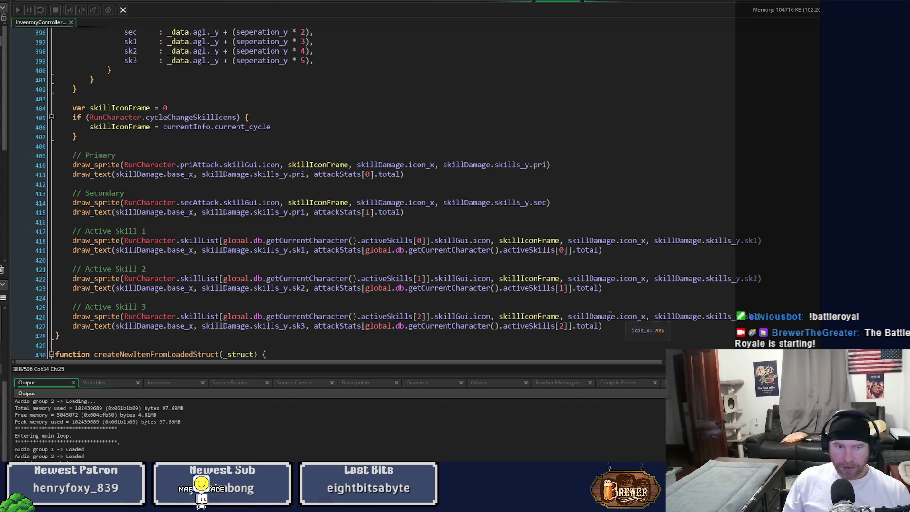
key(F5)
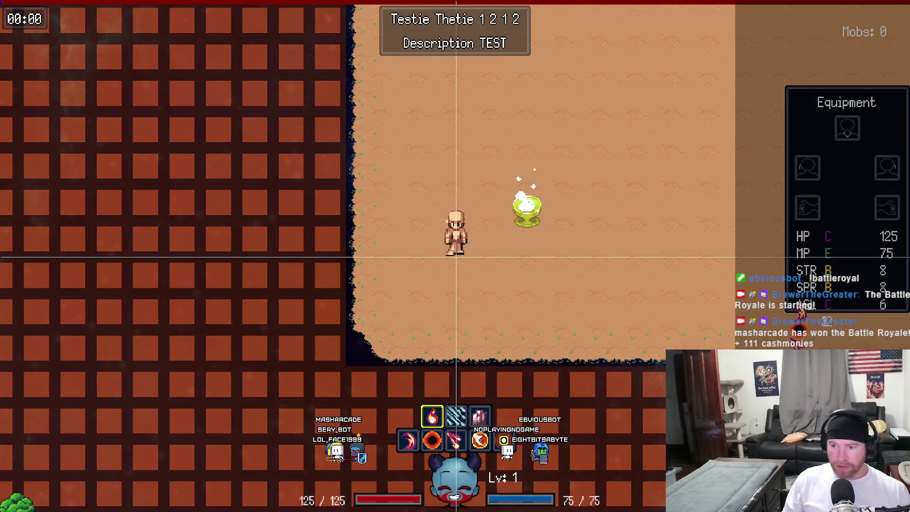
key(Escape)
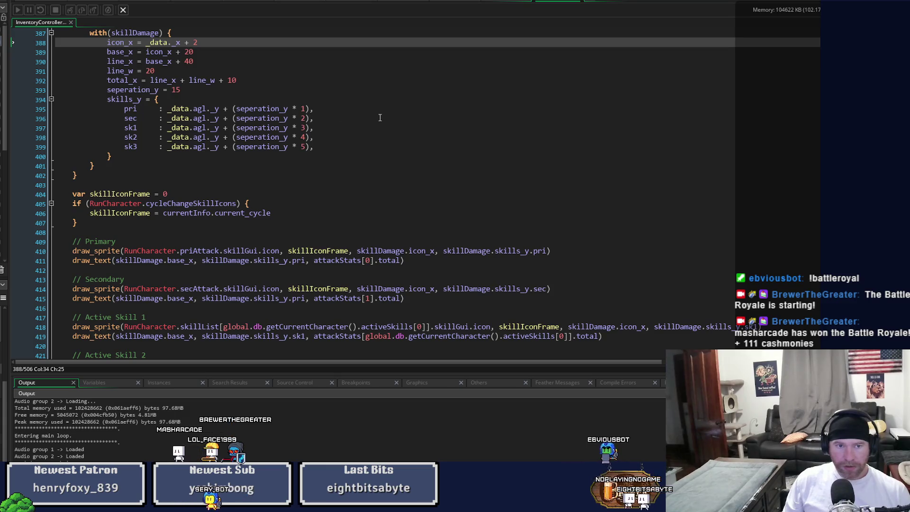
- Change the Secondary text row's skills_y.pri to skills_y.sec and test-run again
scroll(380, 117, down, 2)
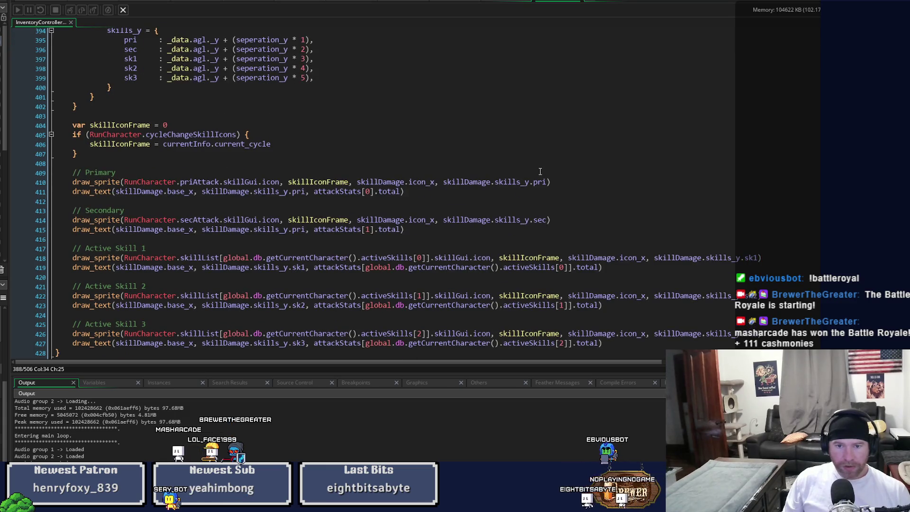
click(297, 231)
text(ec)
key(F5)
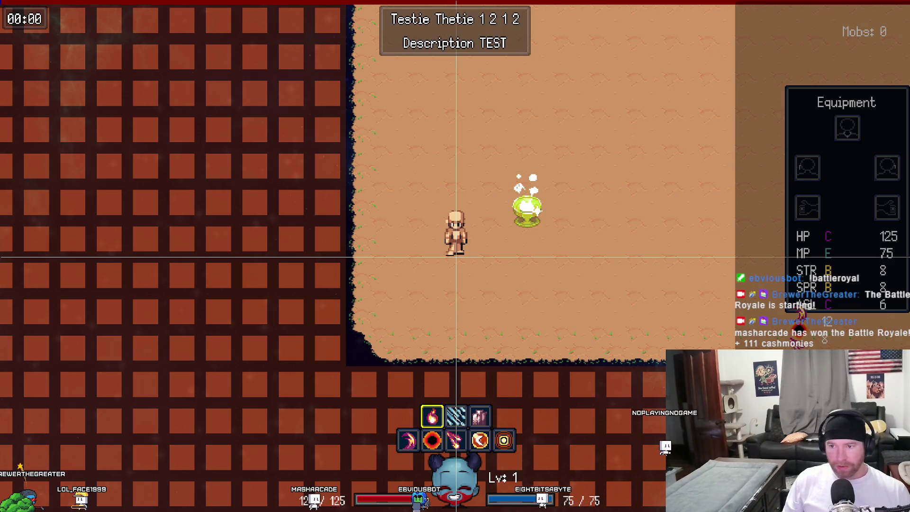
key(Escape)
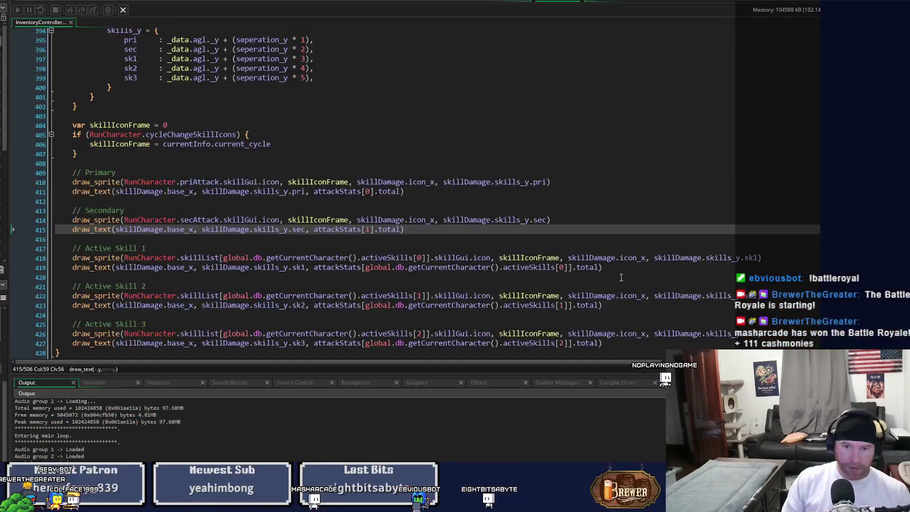
- Widen the icon_x offset to _data._x + 4 and check it in a test run
scroll(525, 248, up, 5)
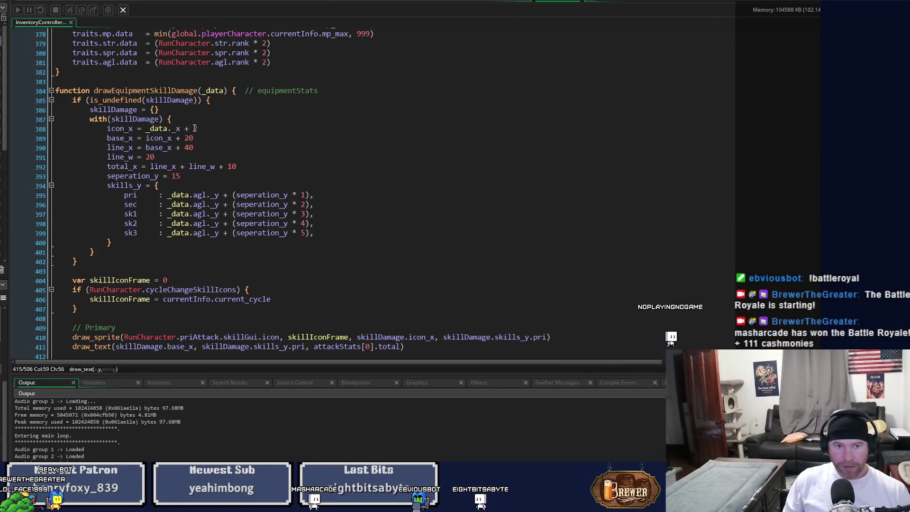
click(195, 128)
text(4)
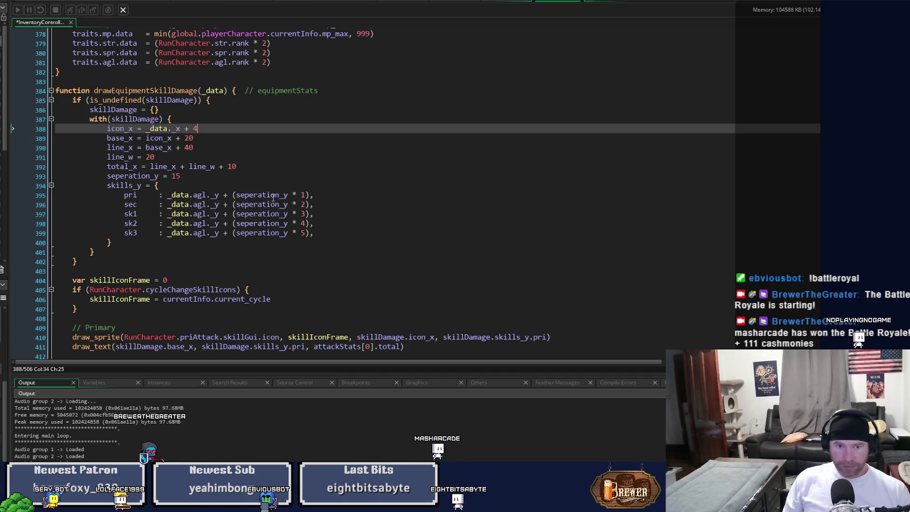
click(299, 196)
key(alt+Tab)
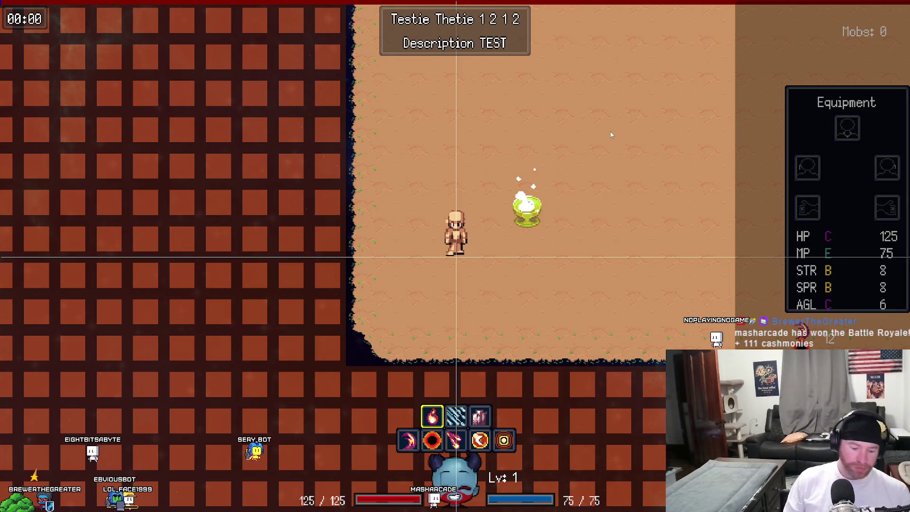
key(alt+Tab)
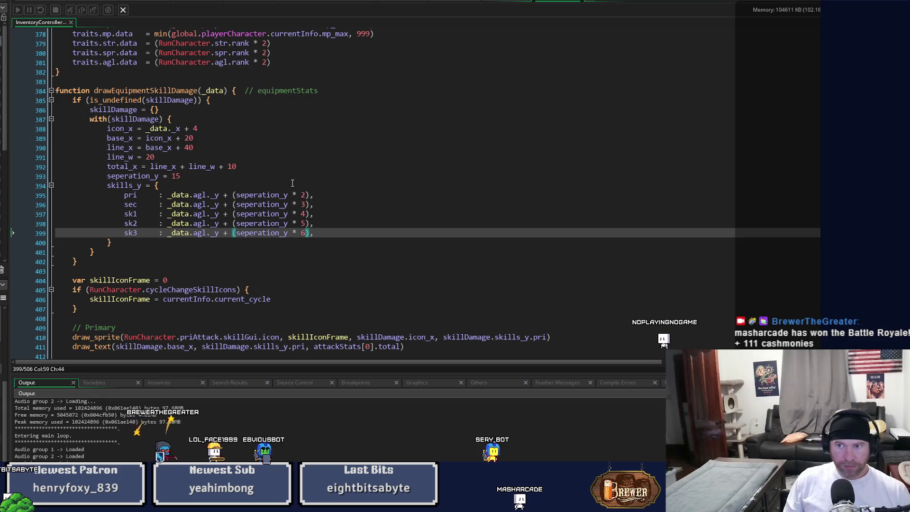
scroll(293, 183, down, 2)
scroll(292, 182, down, 2)
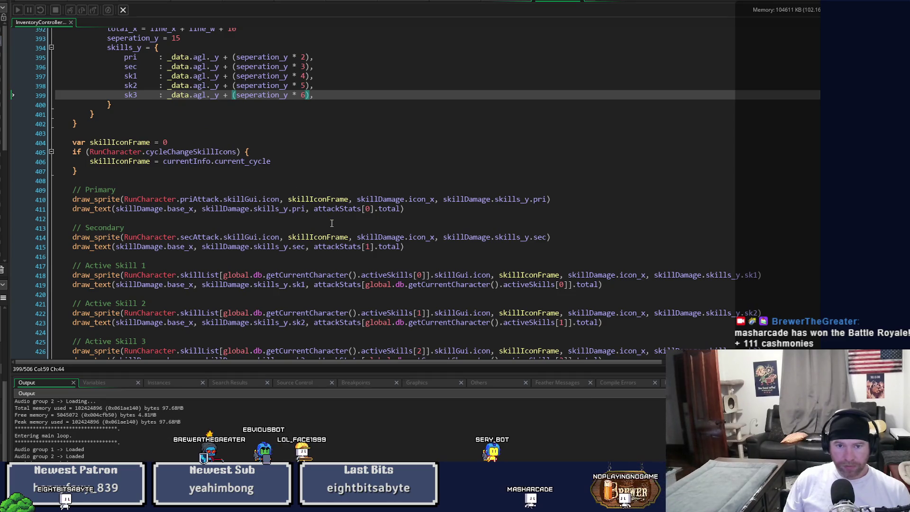
- Remove the stray + 8 from the Primary text row's y value
click(307, 214)
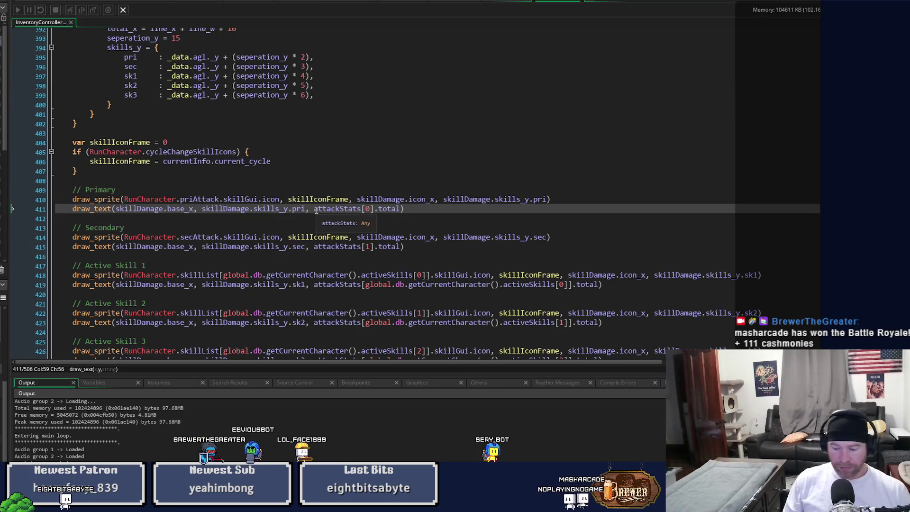
text( + 8)
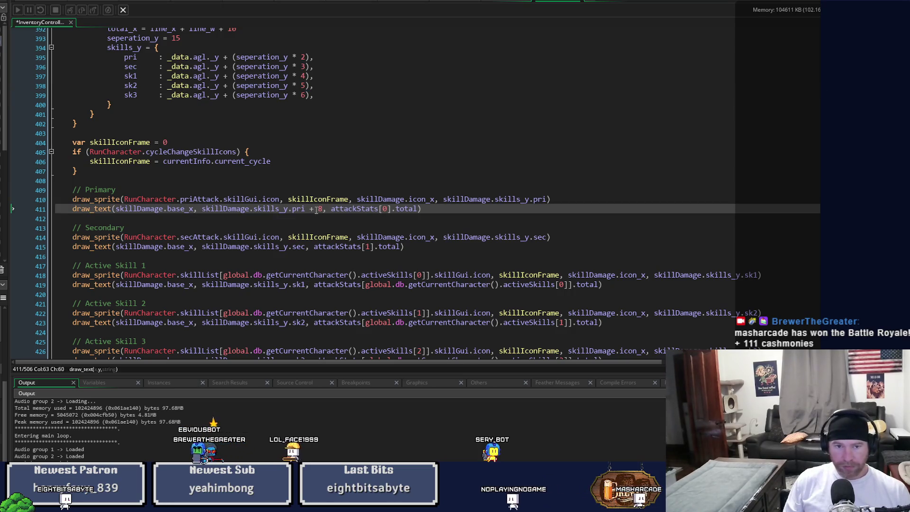
key(BackSpace)
key(BackSpace)
key(BackSpace)
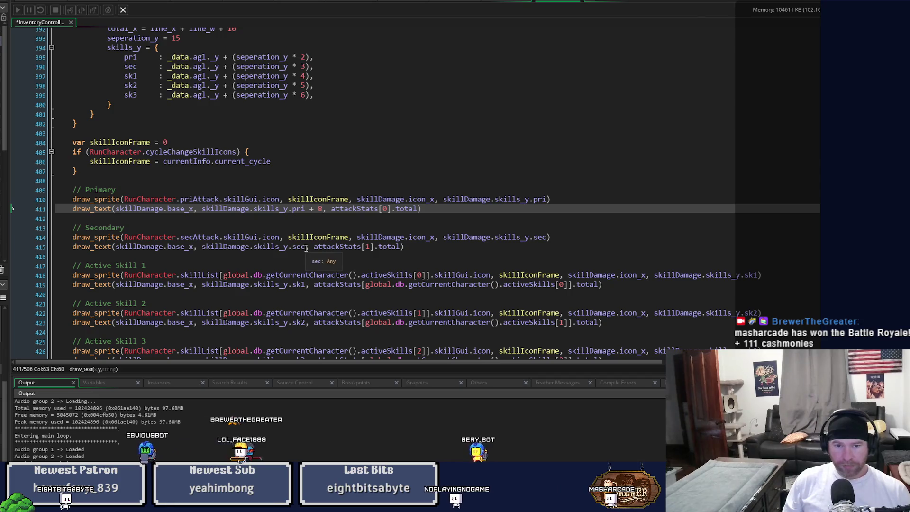
key(BackSpace)
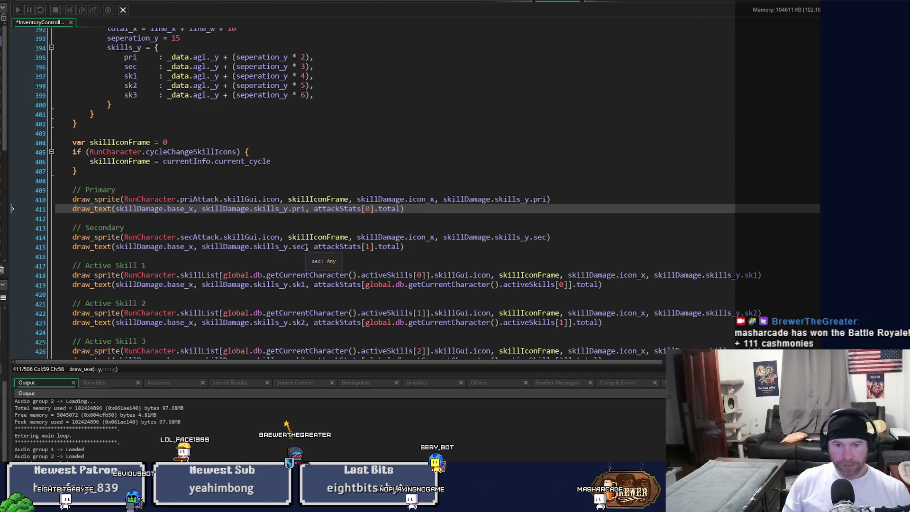
- Add a + 8 offset to the Primary, Secondary and Active Skill icon y values, then run
click(545, 200)
text(+)
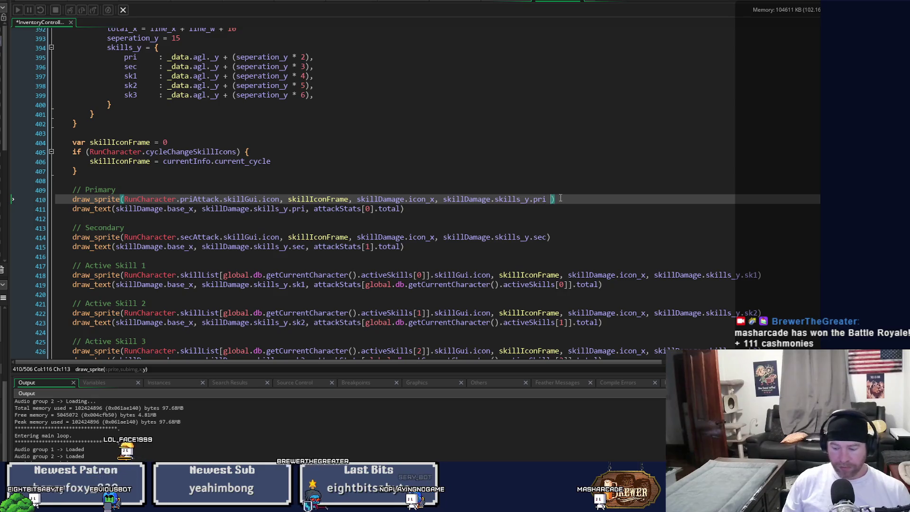
key(shift+Left)
key(shift+Left)
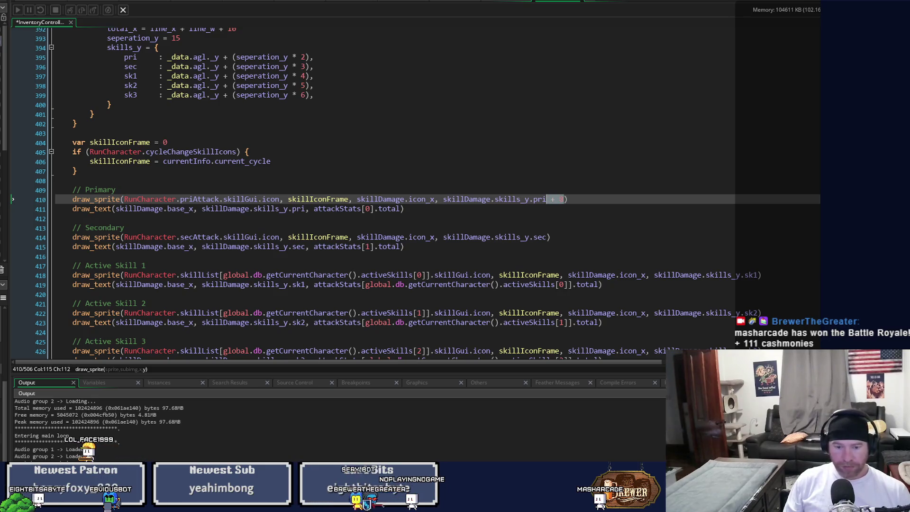
key(Down)
key(Down)
key(Down)
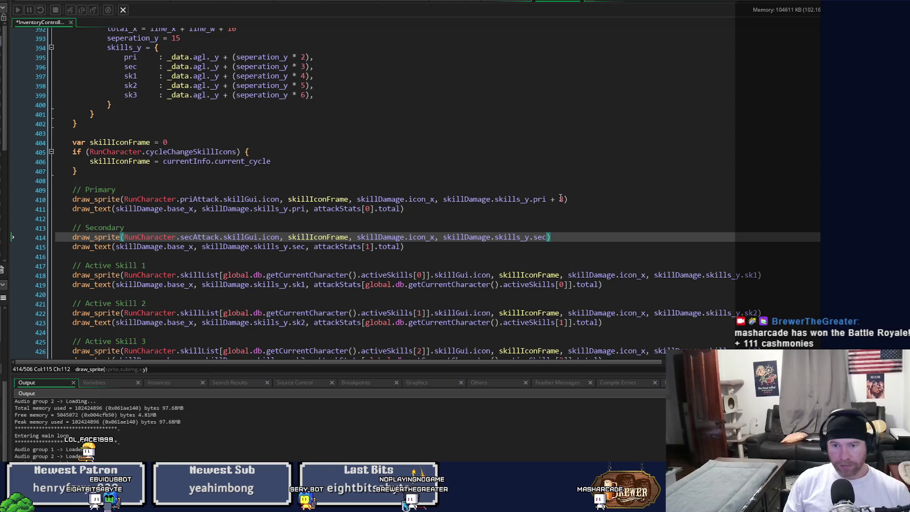
click(758, 274)
text(+ 8)
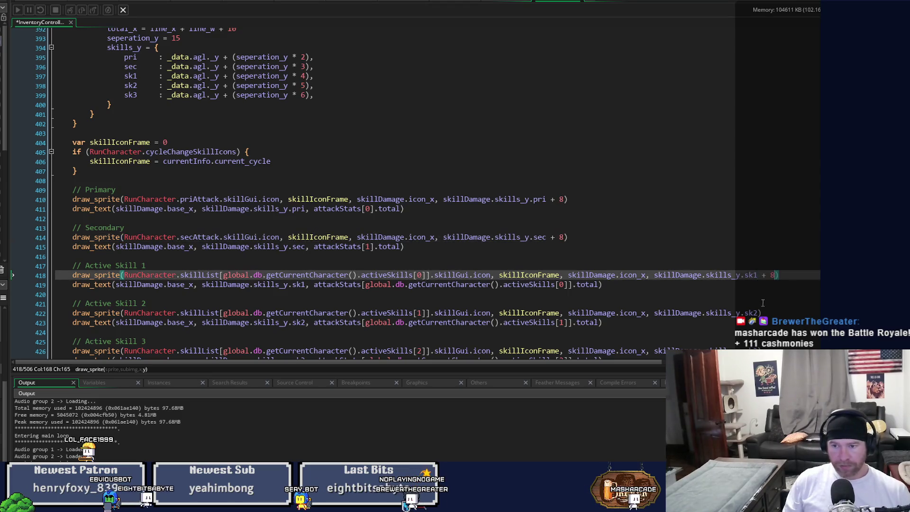
click(759, 313)
key(Down)
key(Down)
key(Down)
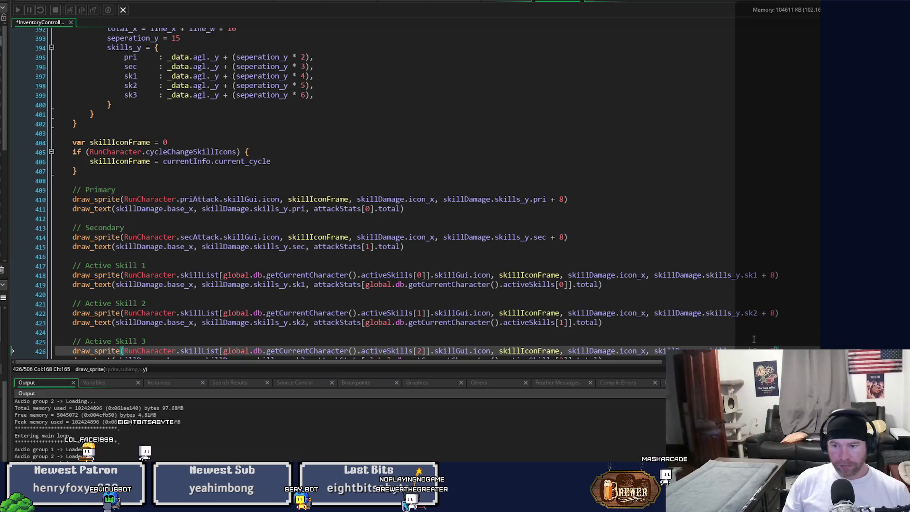
scroll(681, 281, down, 3)
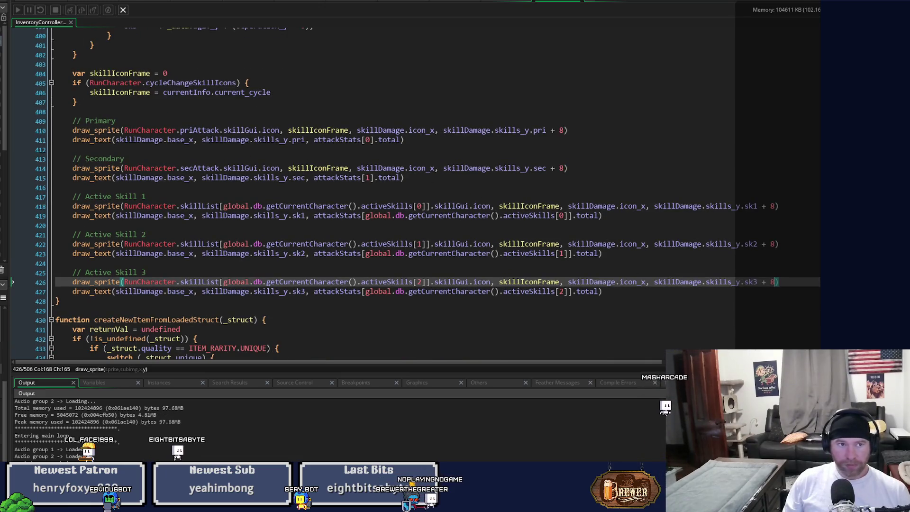
key(F5)
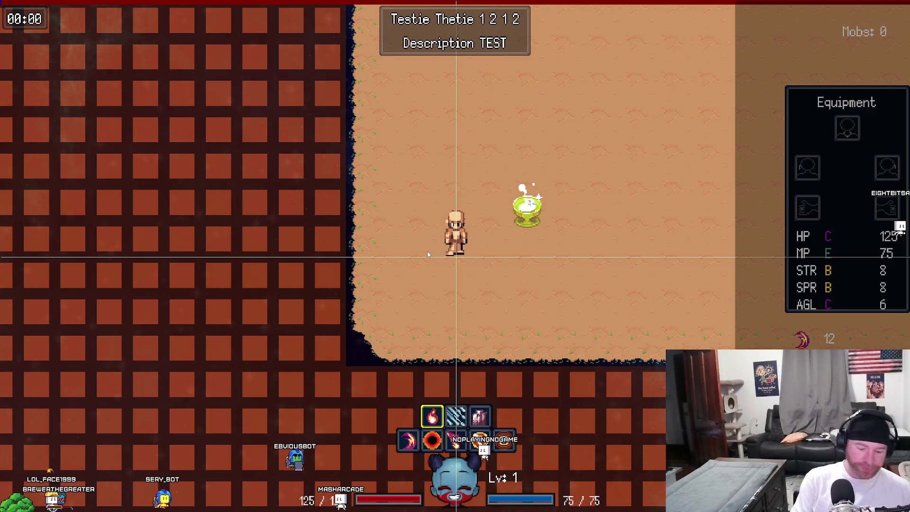
key(alt+Tab)
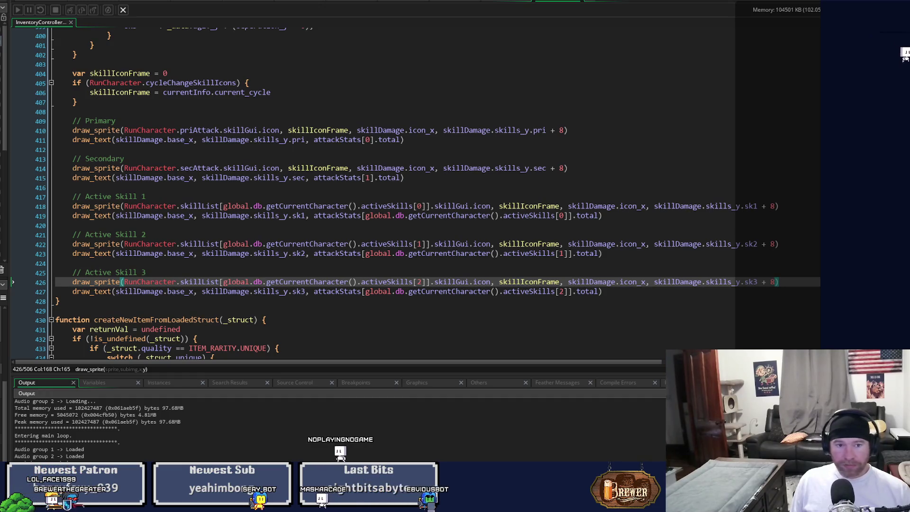
scroll(163, 230, up, 6)
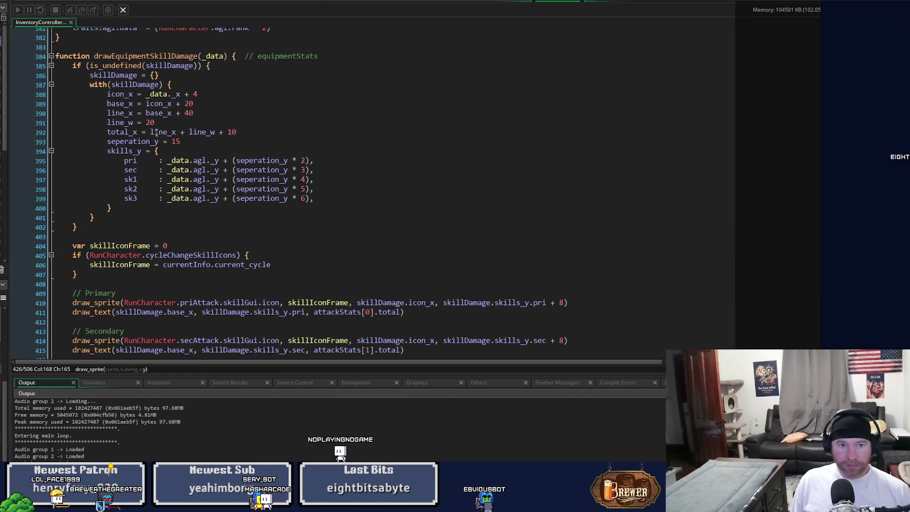
- Set seperation_y on line 393 to 20 and test the new spacing
click(172, 142)
text(20)
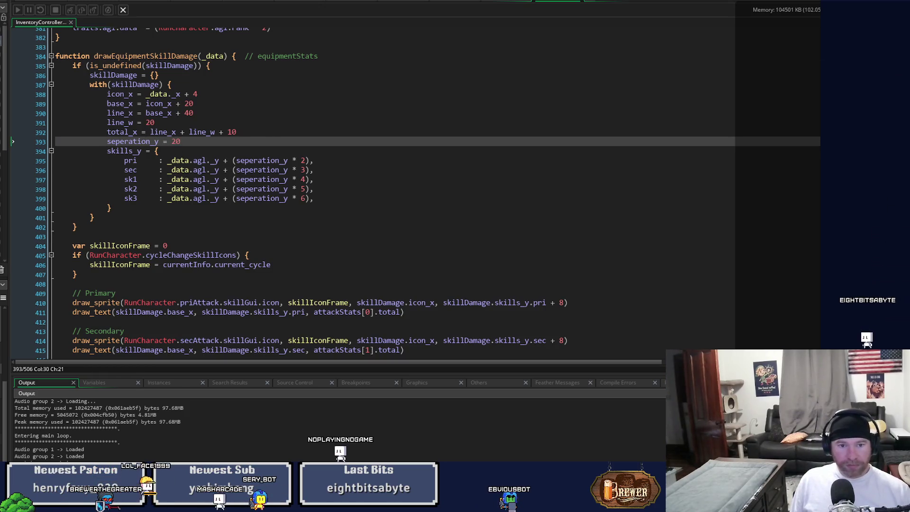
key(F5)
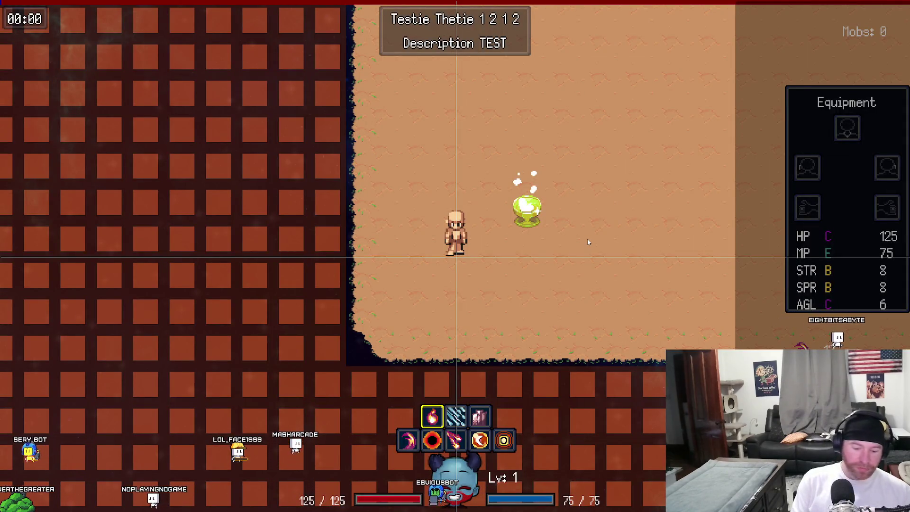
key(Escape)
- Renumber the skill row multipliers from 2–6 to 1–5 and test-run the game
double_click(303, 161)
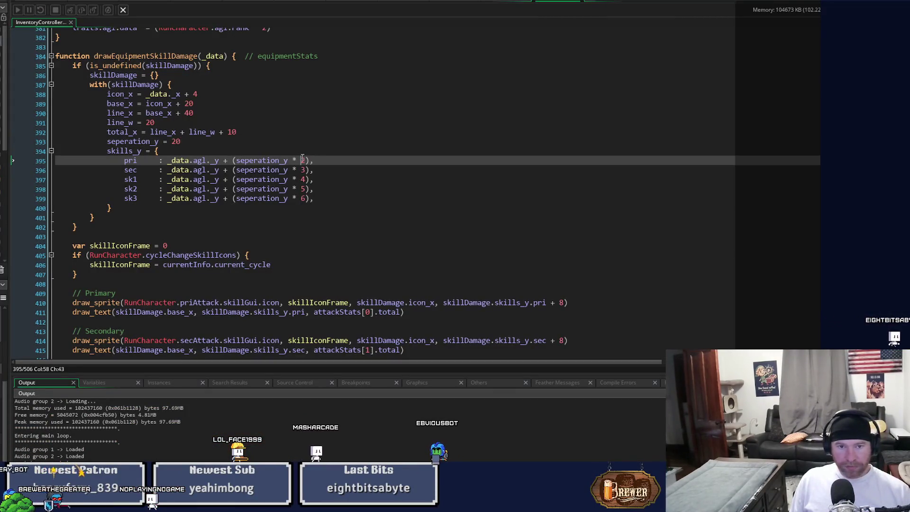
text(1)
key(Down)
key(BackSpace)
text(2)
key(Down)
key(BackSpace)
text(3)
key(Down)
key(BackSpace)
text(4)
key(Down)
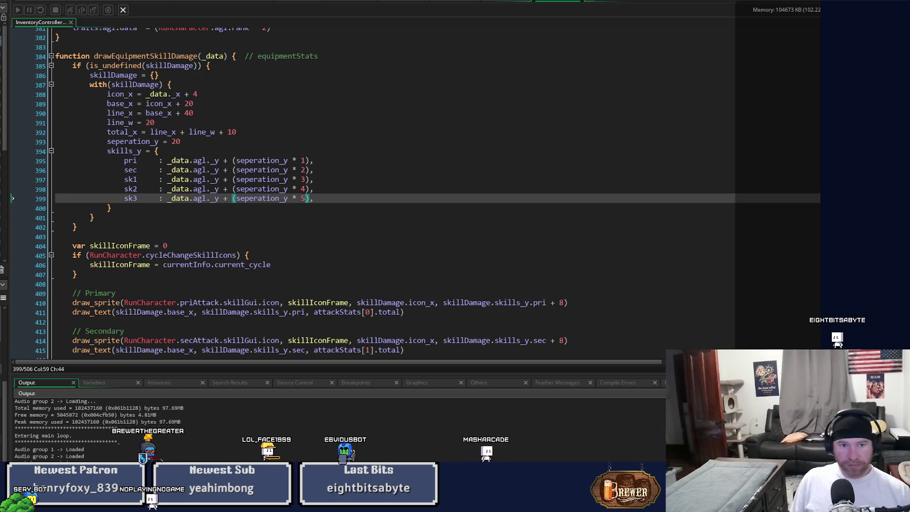
key(F5)
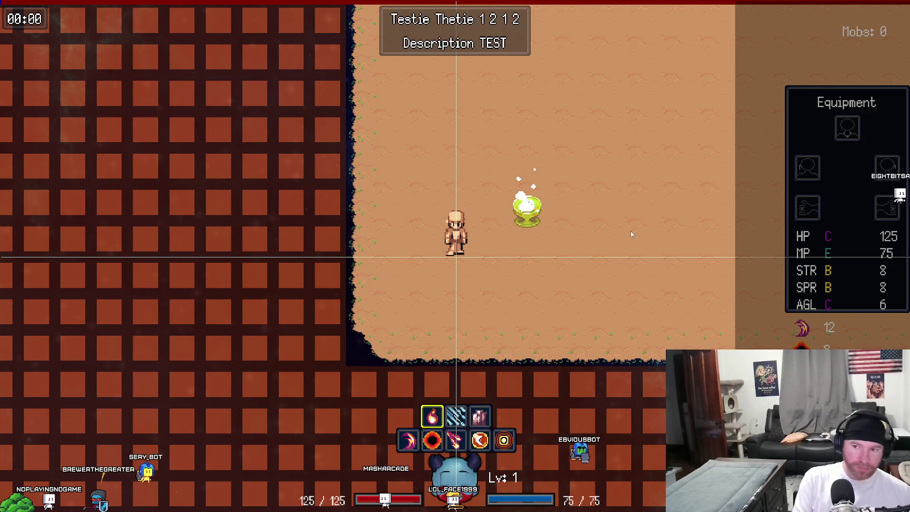
key(Escape)
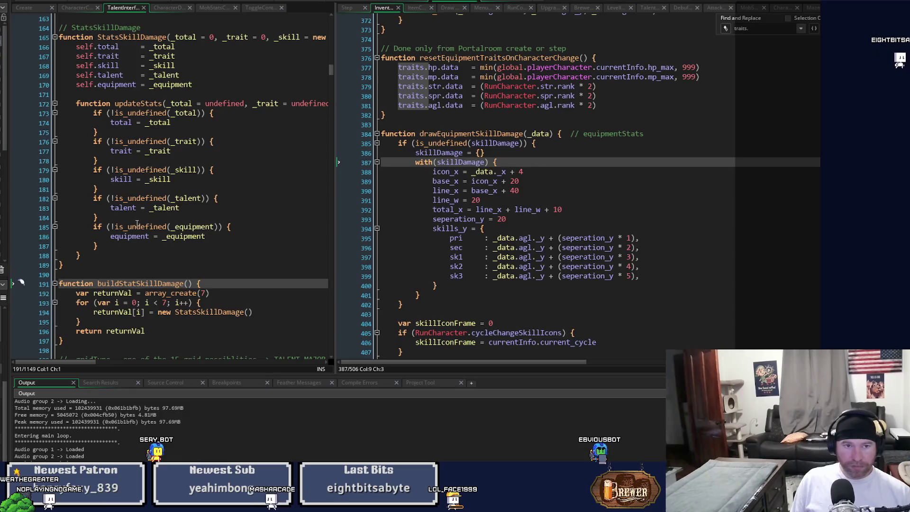
- Show the Create event on the left and jump from the Draw event to drawCurrentEquipment
click(30, 10)
mouse_move(333, 74)
mouse_down()
mouse_move(342, 350)
mouse_move(343, 317)
mouse_up()
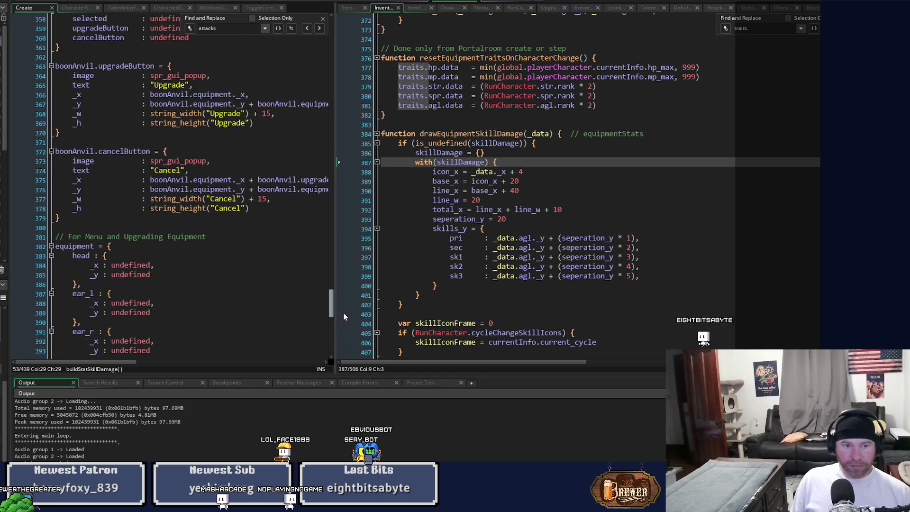
click(453, 9)
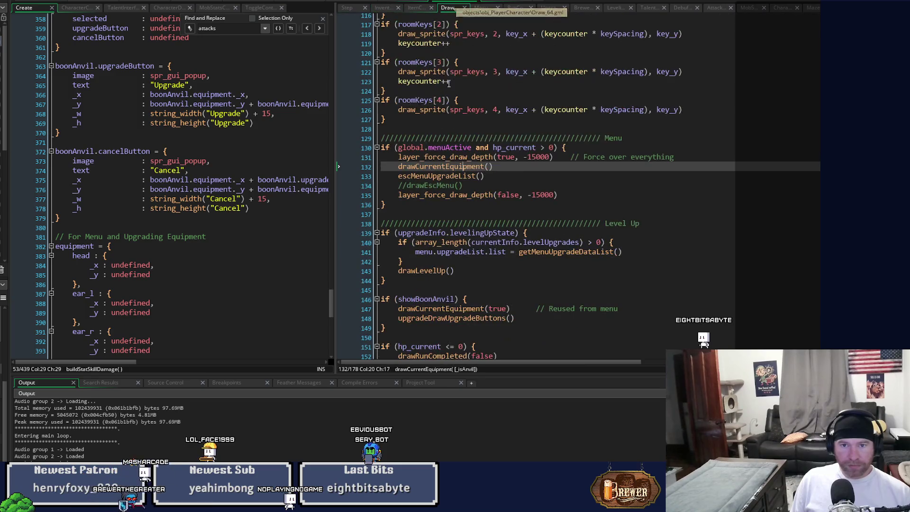
middle_click(480, 171)
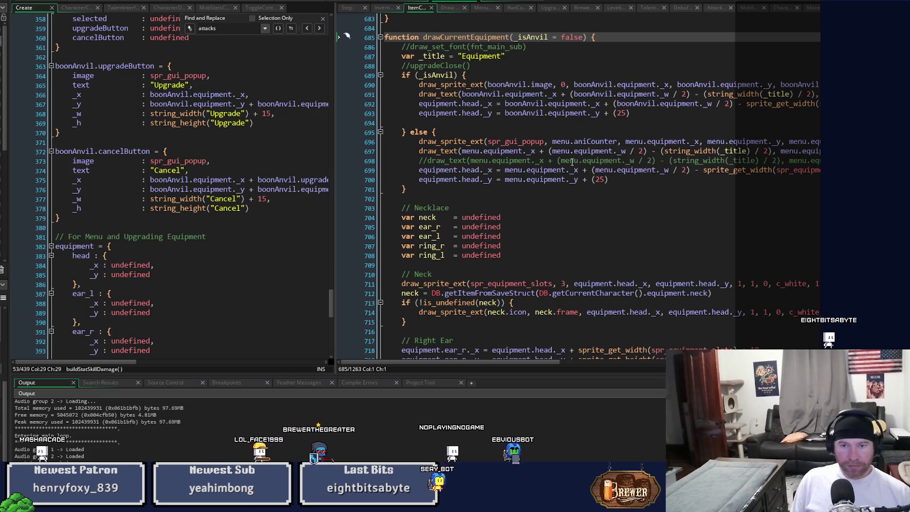
mouse_move(564, 175)
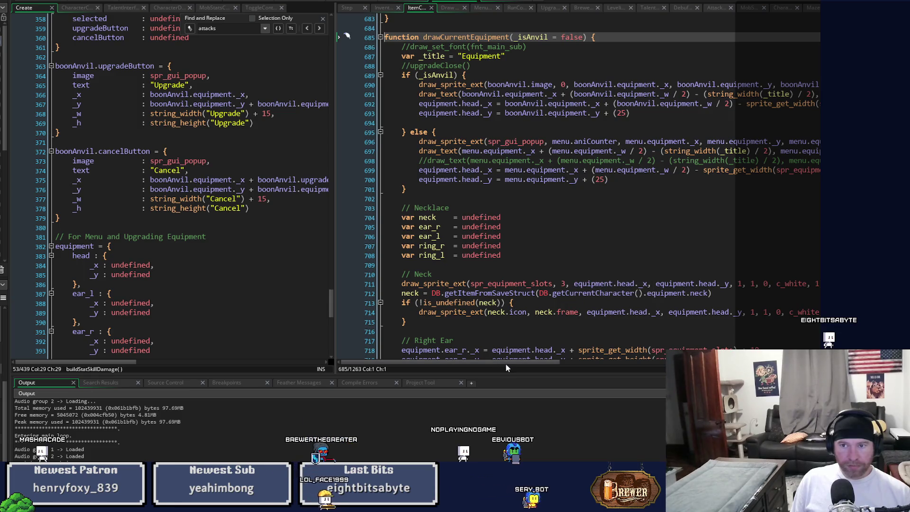
scroll(509, 364, right, 1)
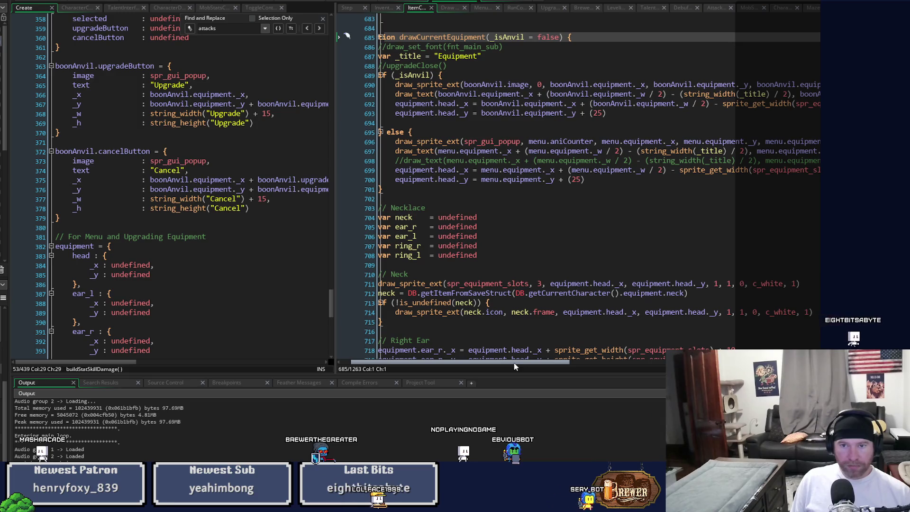
mouse_move(514, 362)
mouse_down()
mouse_move(565, 362)
mouse_move(482, 370)
mouse_move(601, 368)
mouse_move(457, 368)
mouse_up()
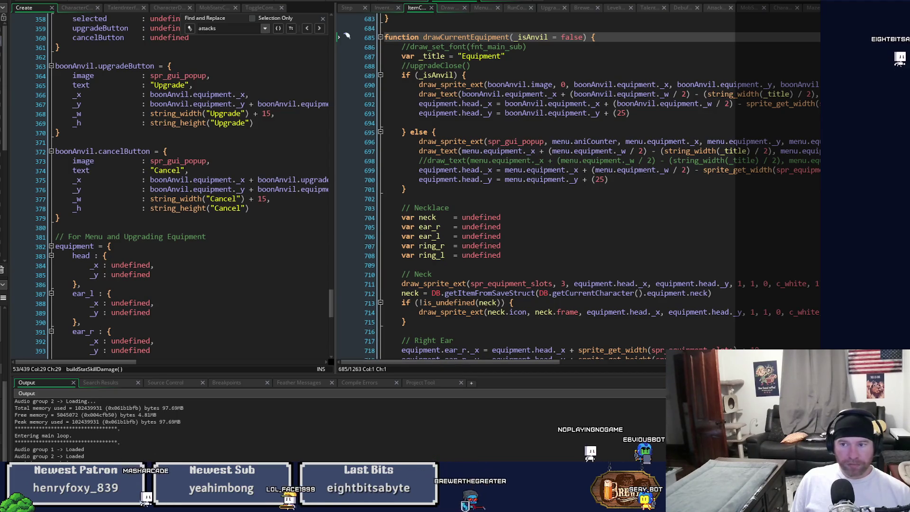
scroll(347, 36, down, 20)
scroll(535, 189, down, 20)
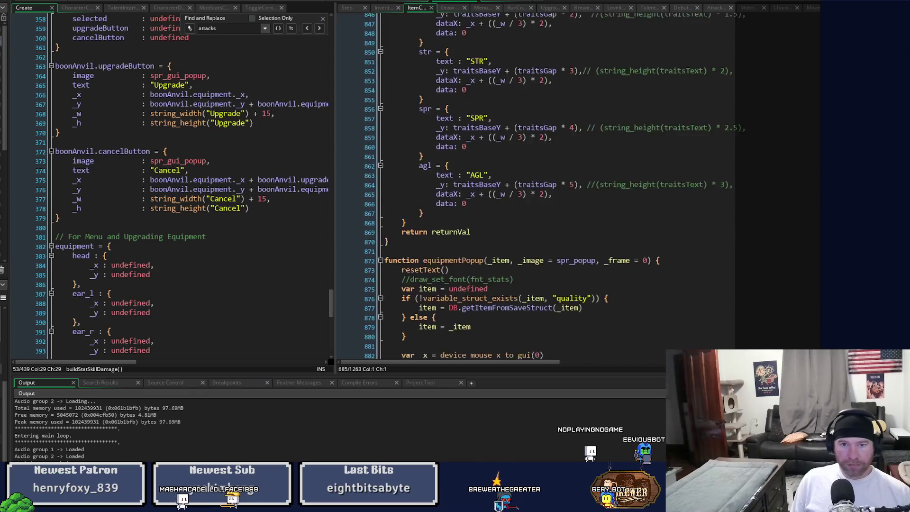
scroll(536, 190, up, 20)
scroll(535, 189, up, 20)
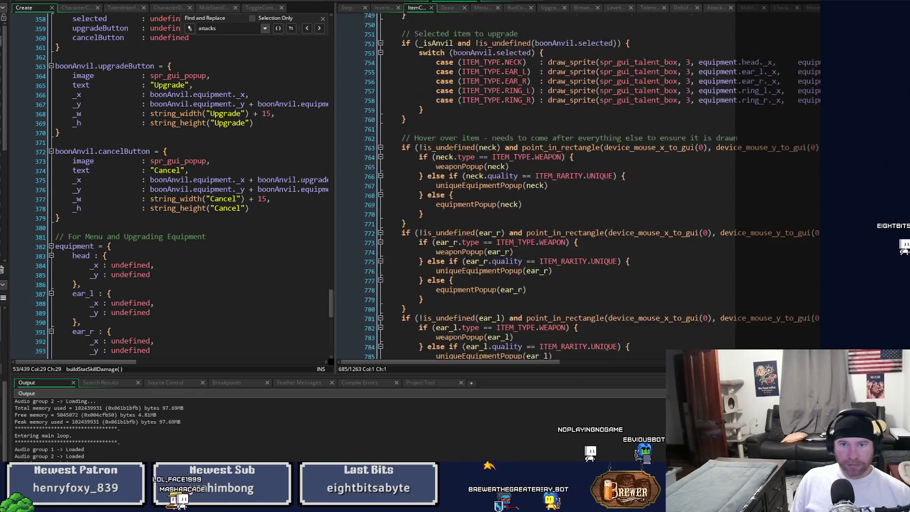
scroll(536, 190, up, 20)
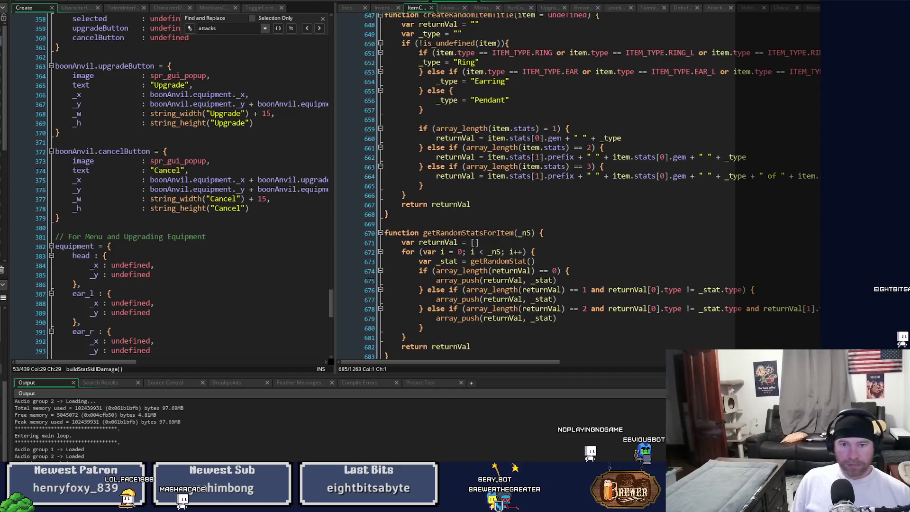
scroll(536, 189, up, 20)
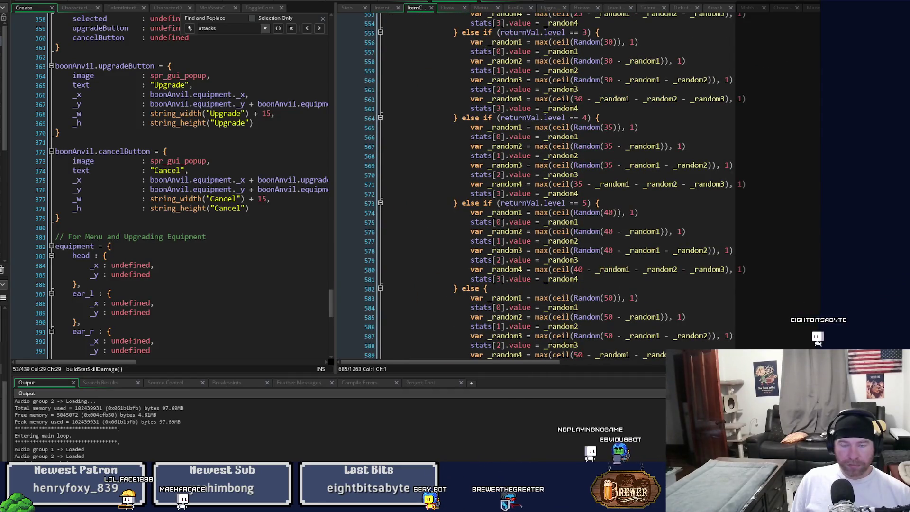
- Trace drawCurrentEquipment through to the drawEquipmentSkillDamage definition
click(448, 7)
click(451, 167)
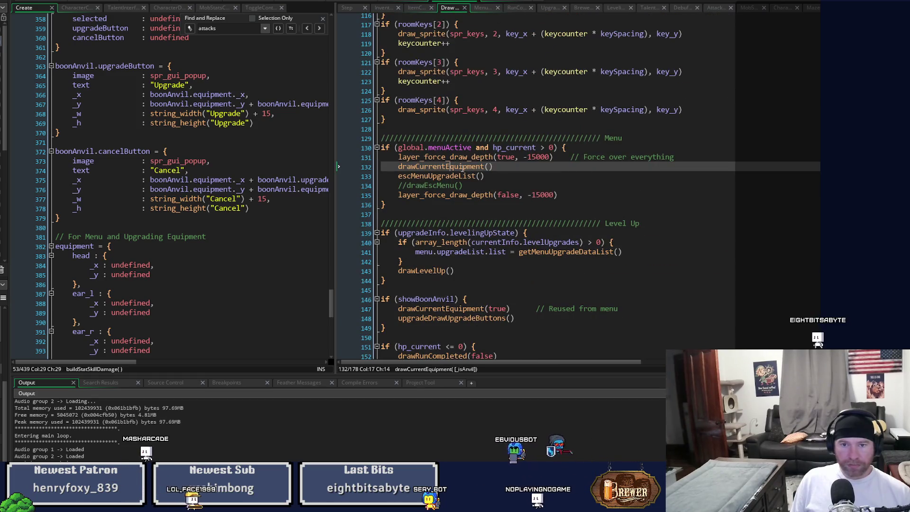
middle_click(462, 169)
scroll(463, 172, down, 16)
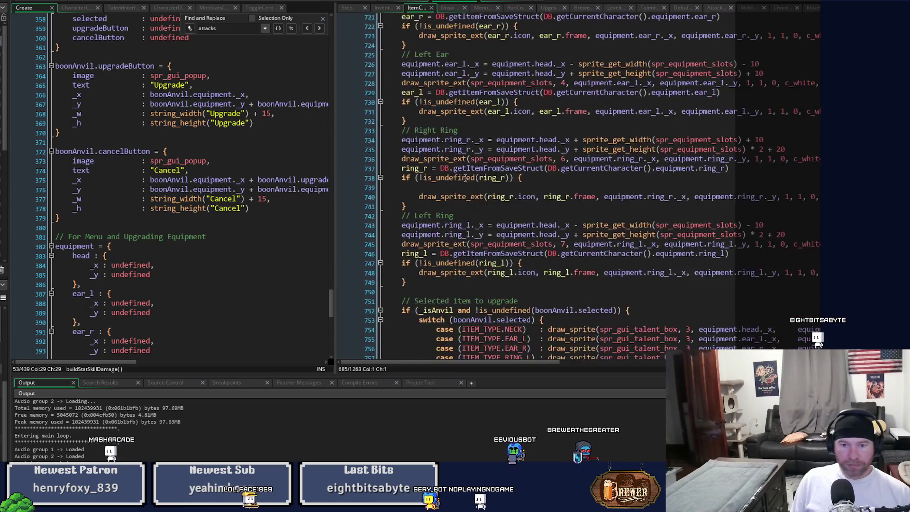
scroll(464, 178, down, 18)
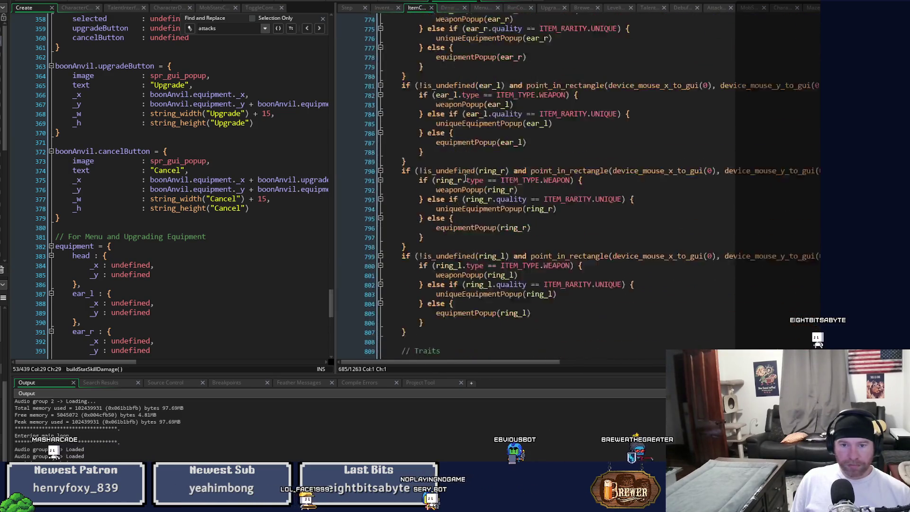
scroll(464, 179, down, 3)
middle_click(476, 265)
scroll(503, 246, down, 8)
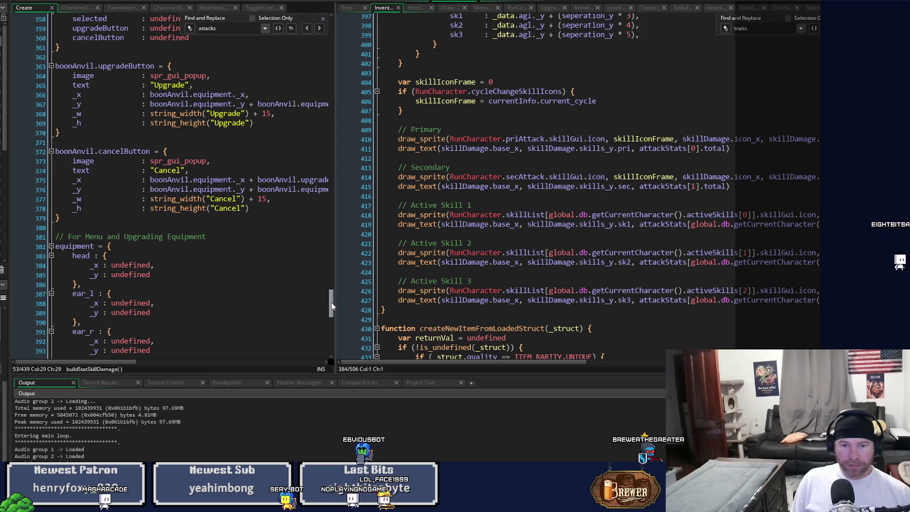
scroll(331, 302, up, 2)
drag(330, 302, 336, 231)
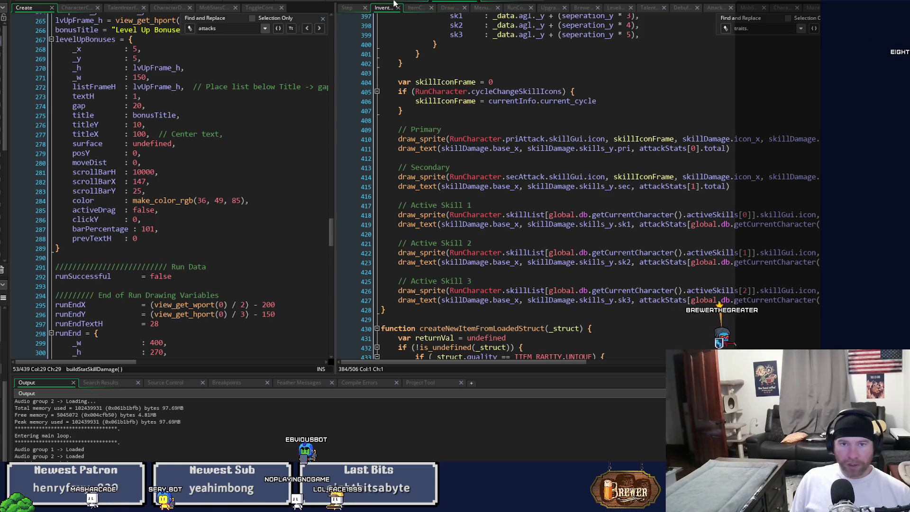
scroll(456, 209, down, 4)
scroll(456, 209, up, 8)
scroll(457, 209, up, 3)
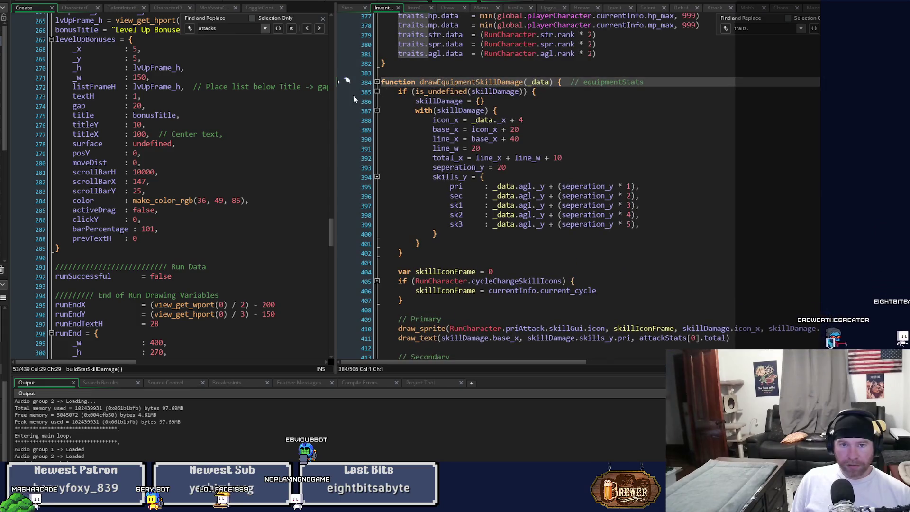
- Return to the drawCurrentEquipment definition and focus the Create event code
click(446, 9)
middle_click(434, 167)
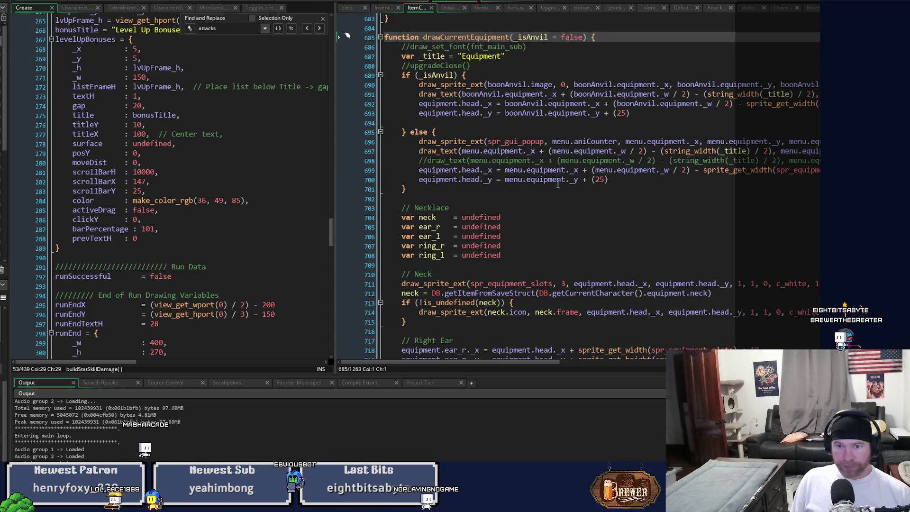
click(238, 207)
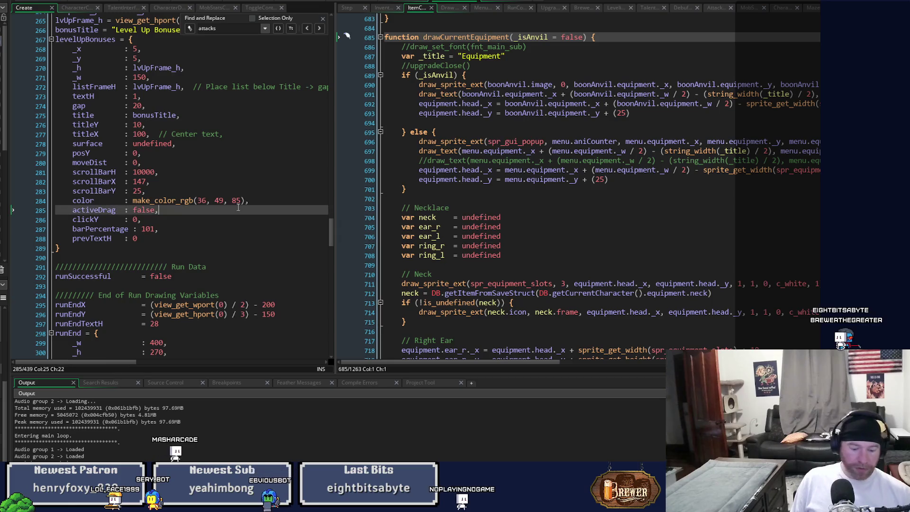
- Find the menu struct and change the equipment height _h on line 223 from 200 to 340, then run
key(ctrl+f)
text(menu)
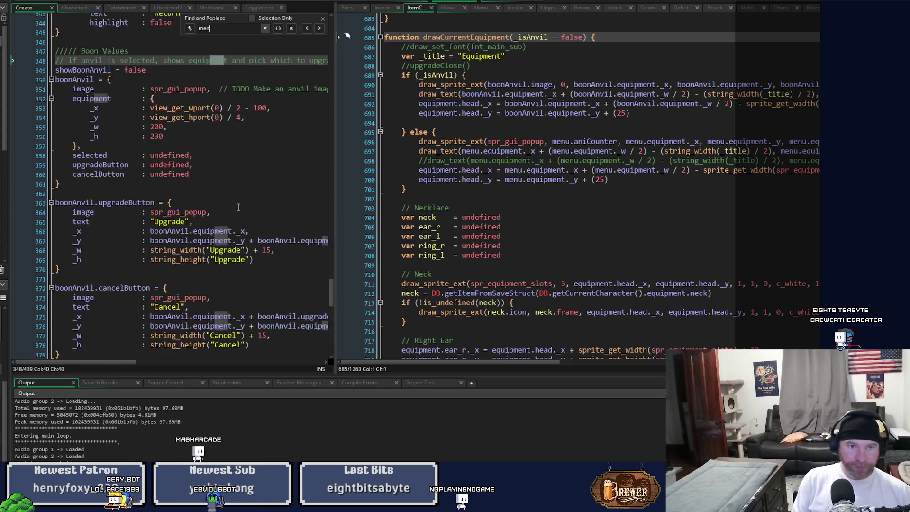
click(319, 29)
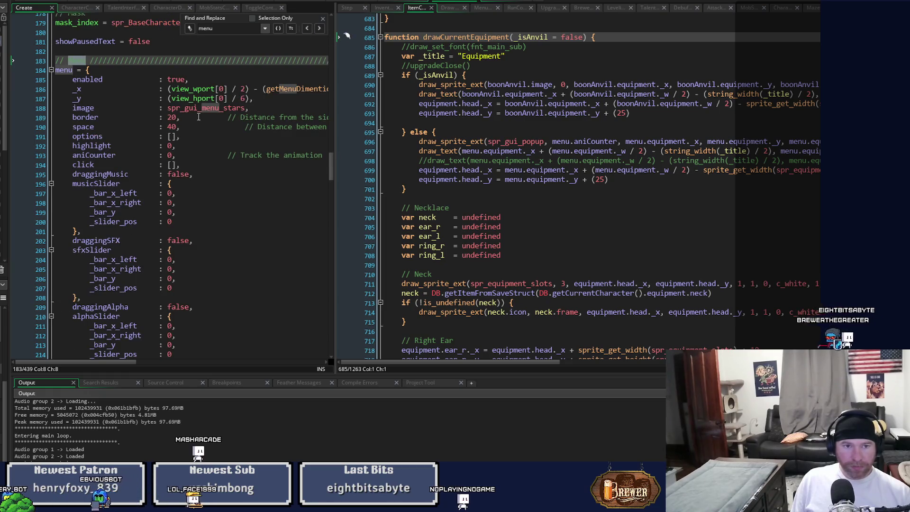
scroll(198, 118, down, 7)
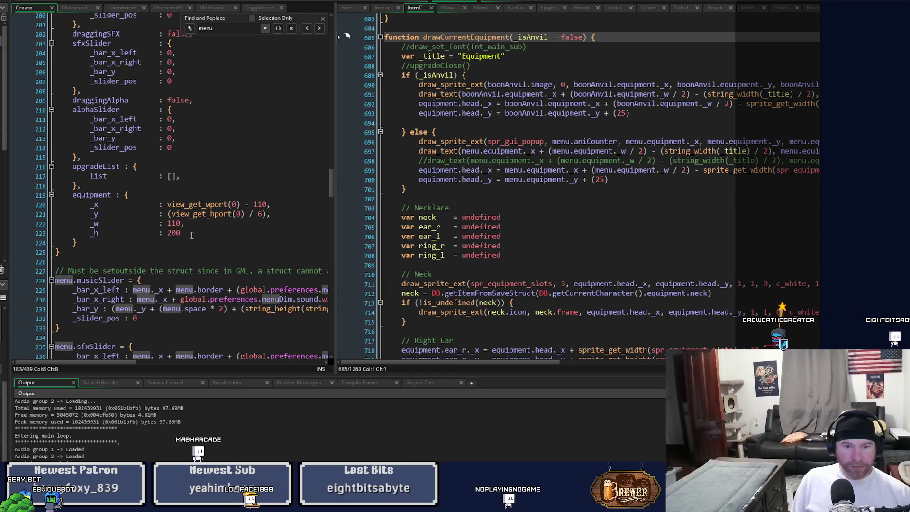
click(181, 234)
drag(181, 234, 168, 235)
text(34)
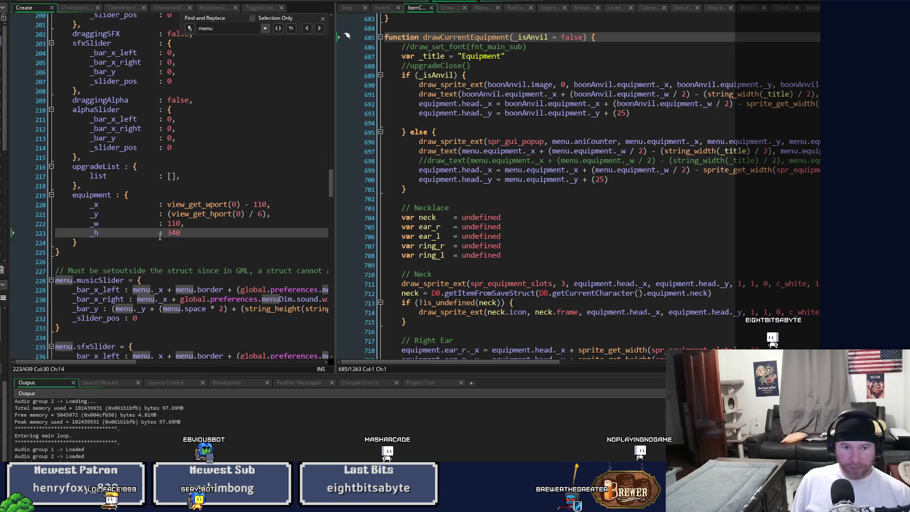
key(F5)
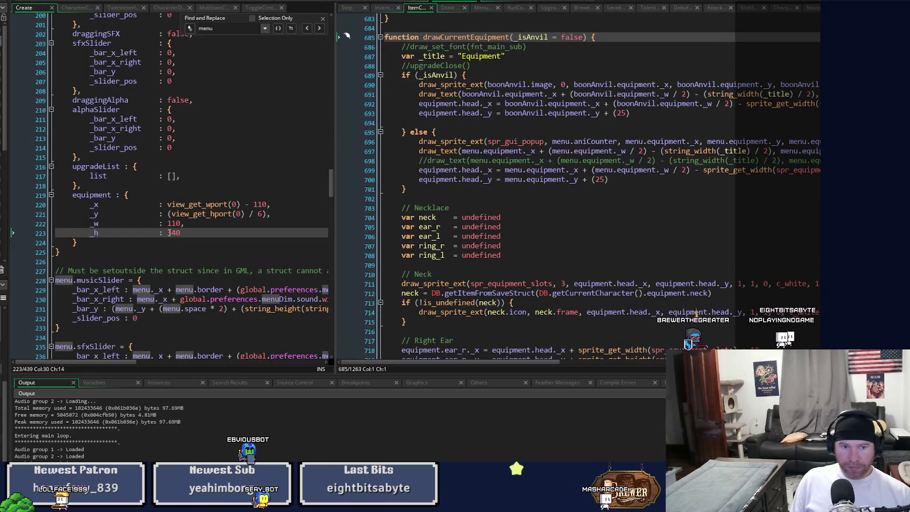
- Lower the equipment height _h to 320 and test-run the game
click(175, 233)
key(BackSpace)
text(20)
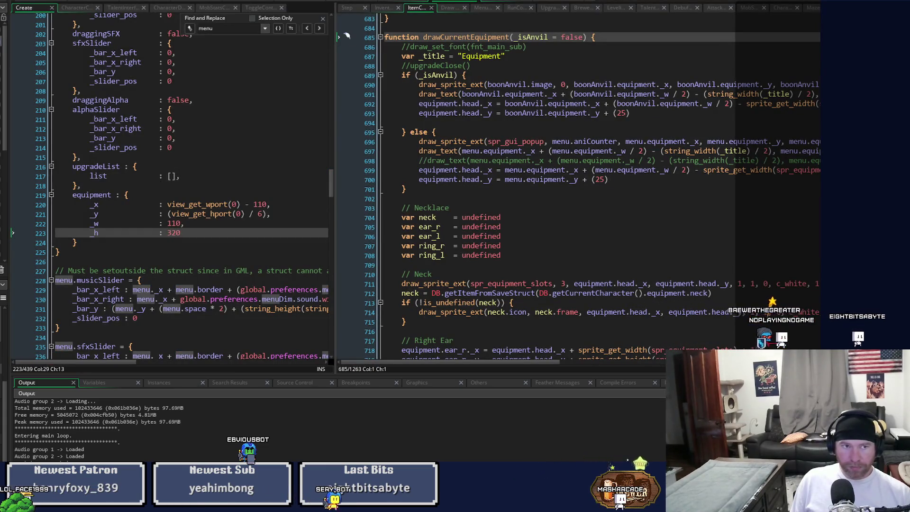
key(F5)
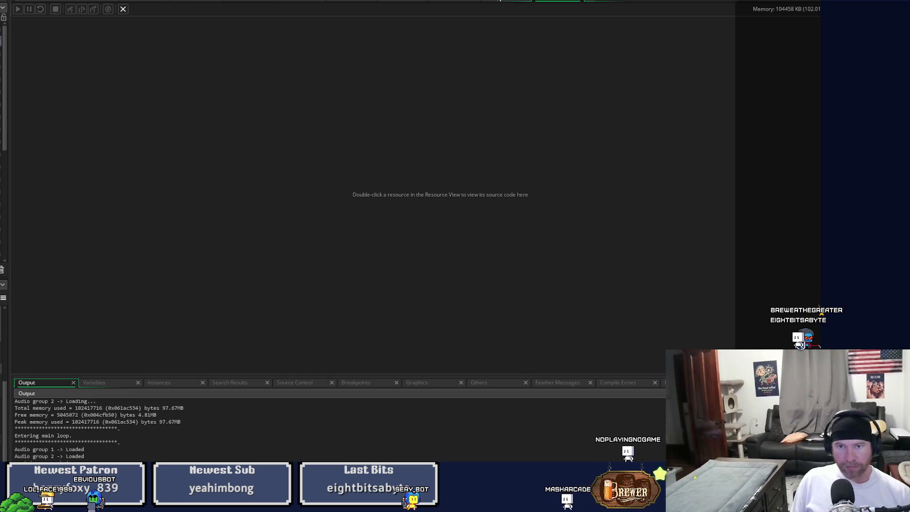
- Rerun to check the panel, then trim _h to 310 and run again
click(499, 1)
click(450, 2)
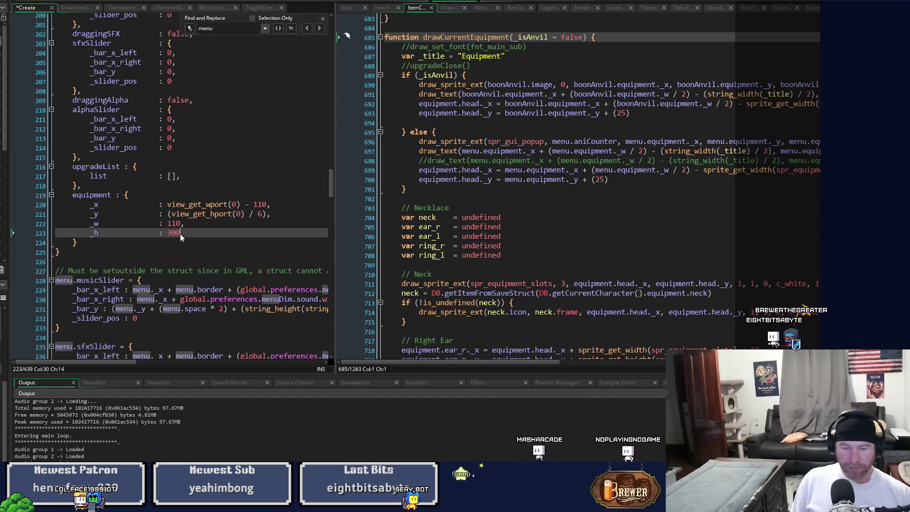
key(F5)
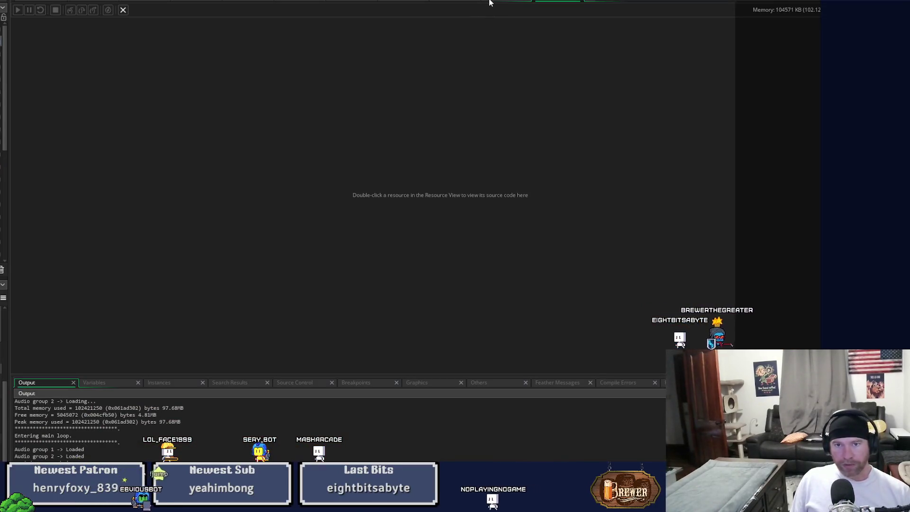
click(490, 3)
text(10)
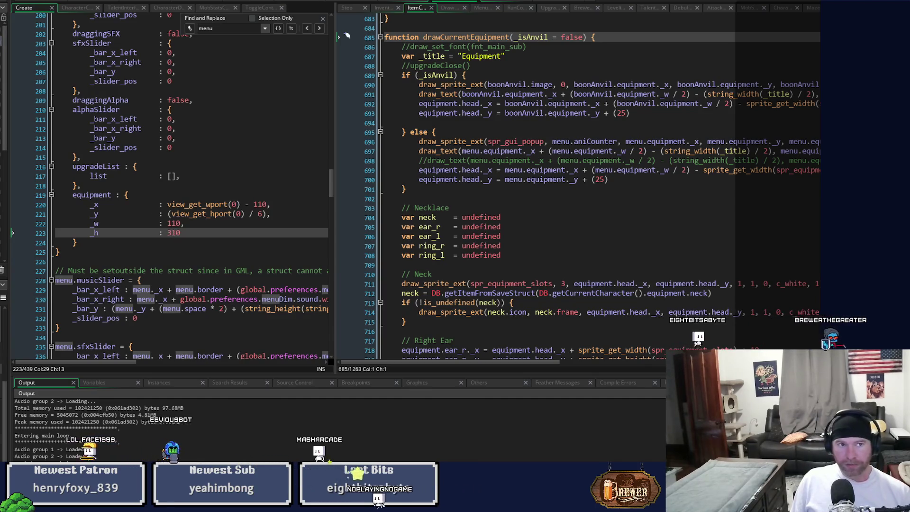
key(F5)
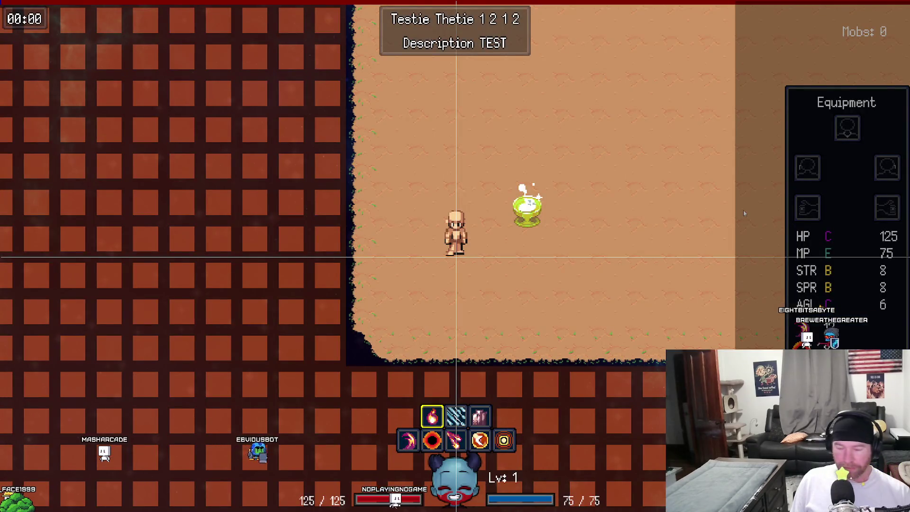
- Trim the equipment height _h to 307 and check the Equipment panel in a test run
key(Escape)
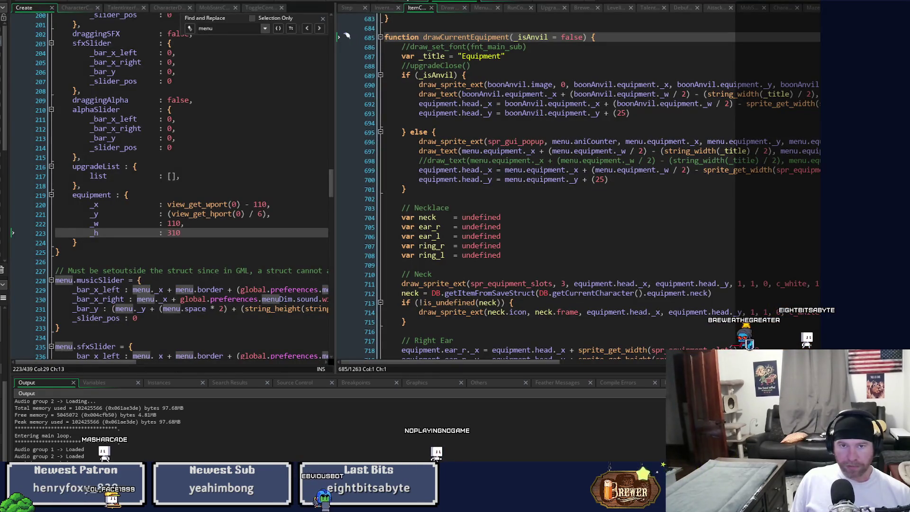
click(181, 234)
key(BackSpace)
key(BackSpace)
text(07)
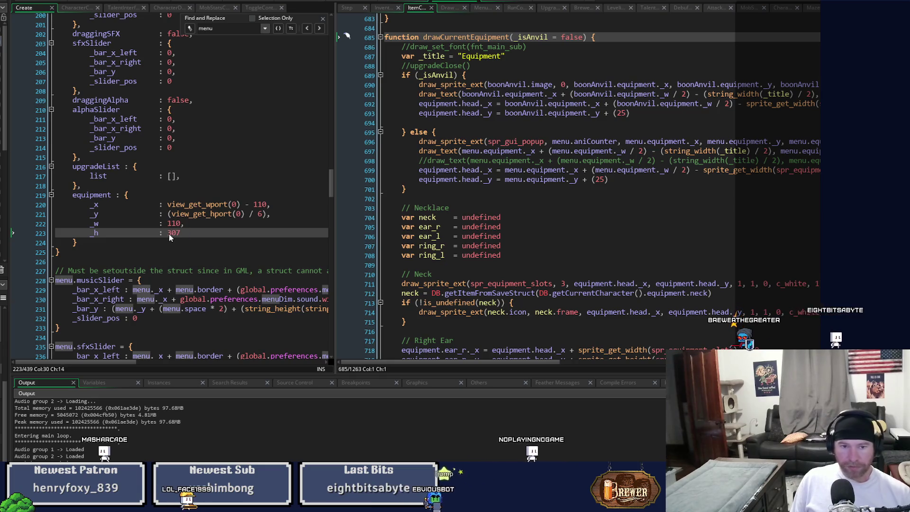
key(F5)
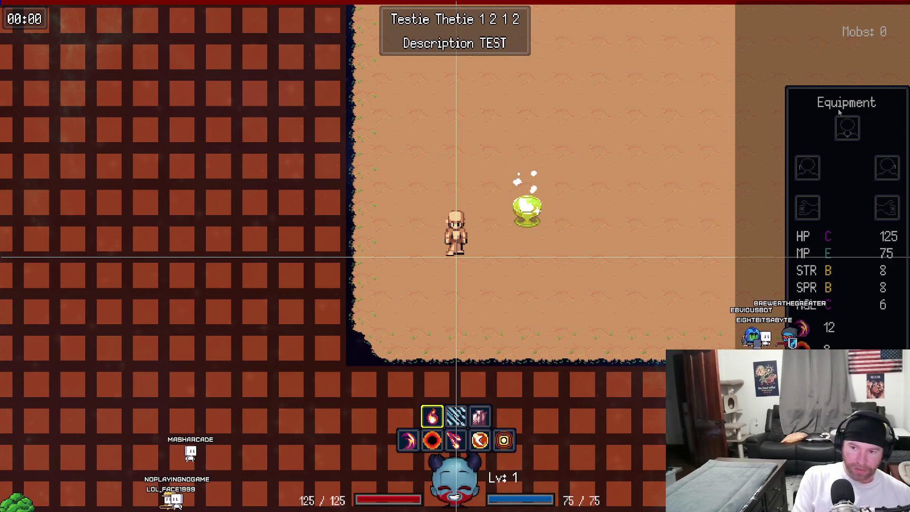
key(Escape)
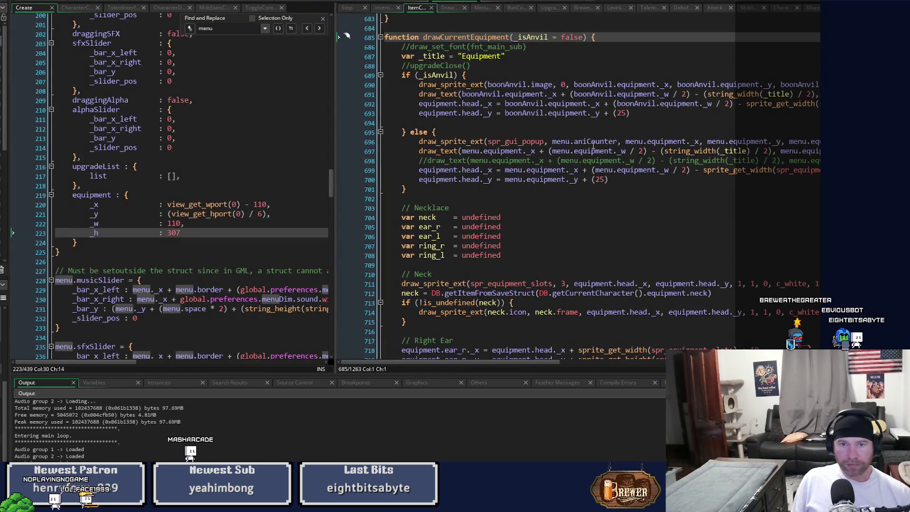
- Review the drawEquipmentSkillDamage code at the skills_y block and the Primary skill damage text line
scroll(593, 145, up, 2)
scroll(593, 145, up, 15)
scroll(593, 145, up, 10)
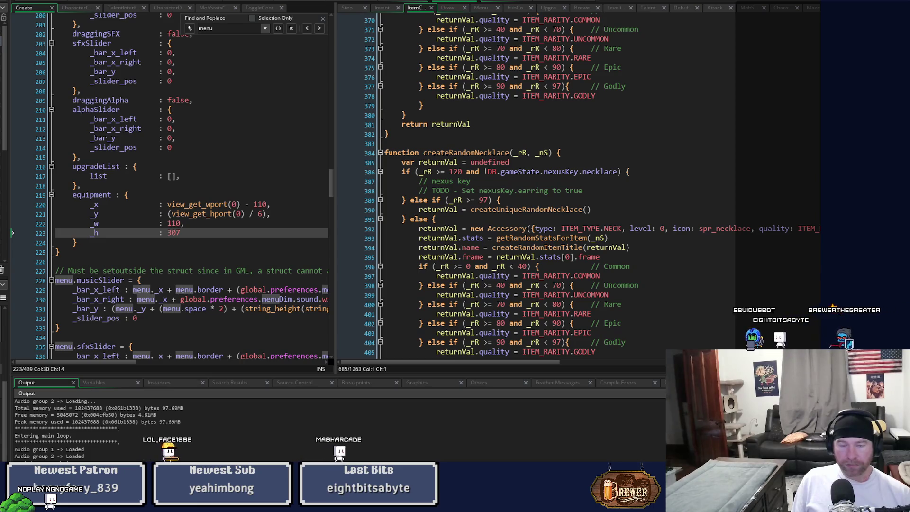
click(383, 8)
click(718, 178)
scroll(720, 183, down, 6)
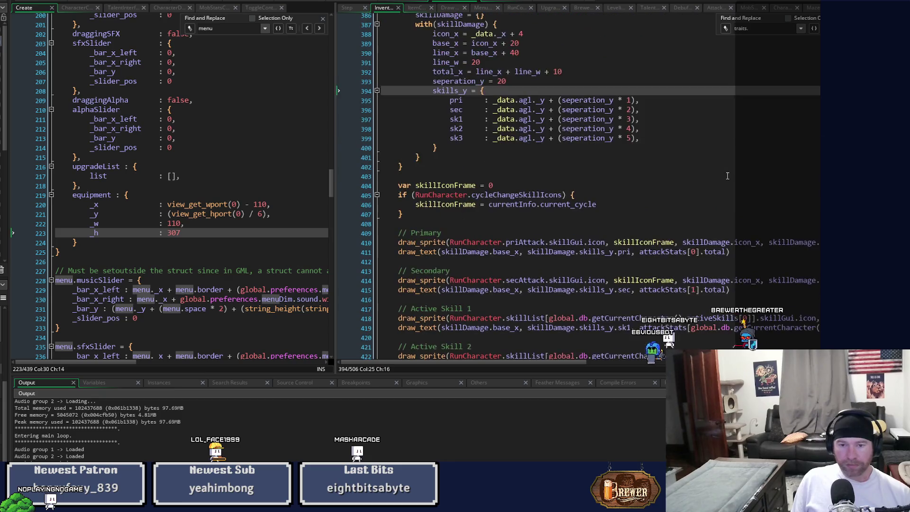
scroll(728, 176, up, 2)
scroll(728, 176, up, 2)
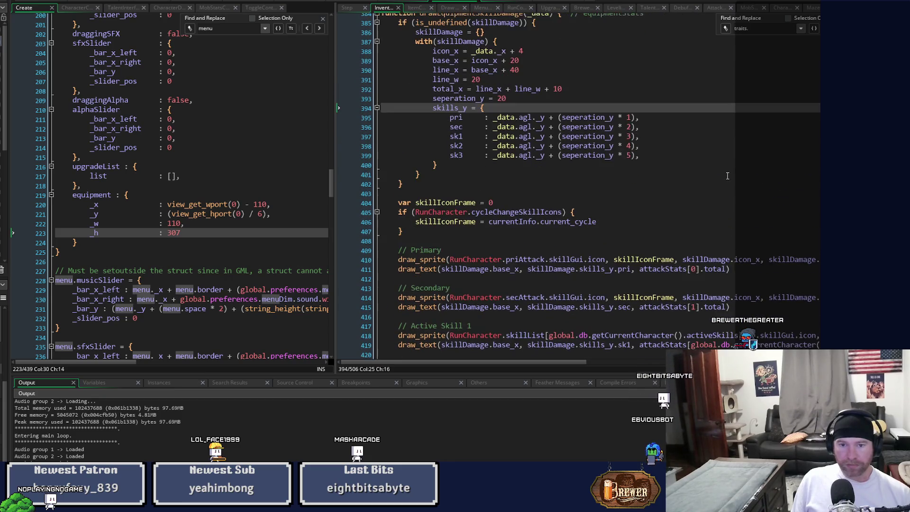
click(753, 268)
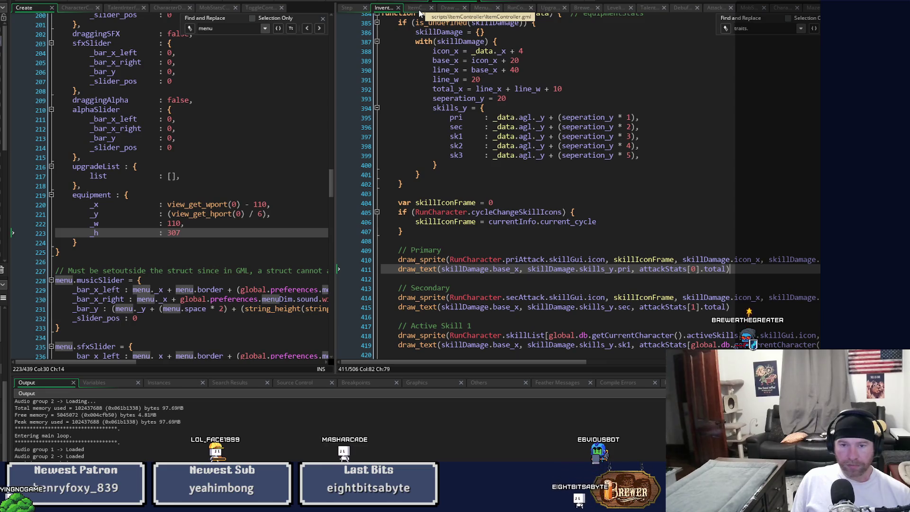
- Inspect the drawCurrentEquipment definition from the Draw event, then switch to the stats controller workspace
click(448, 8)
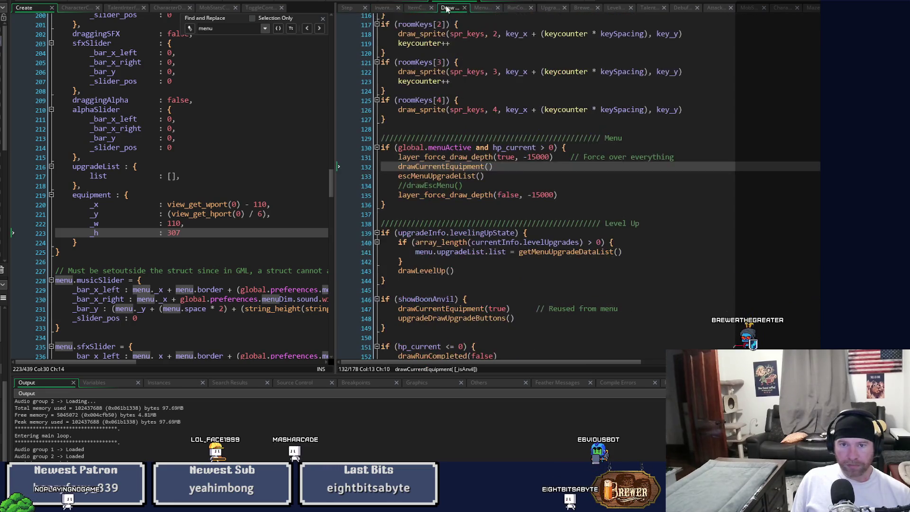
middle_click(454, 166)
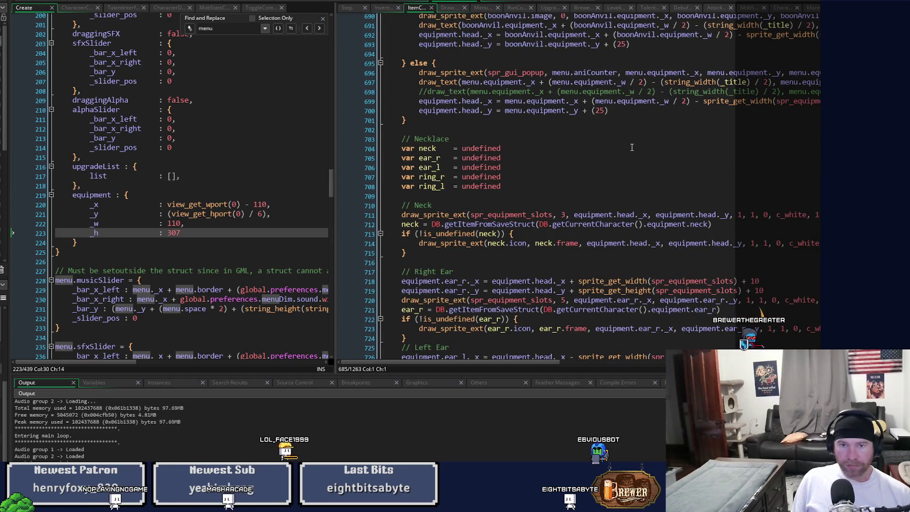
scroll(632, 147, down, 15)
scroll(633, 145, down, 9)
scroll(634, 145, down, 9)
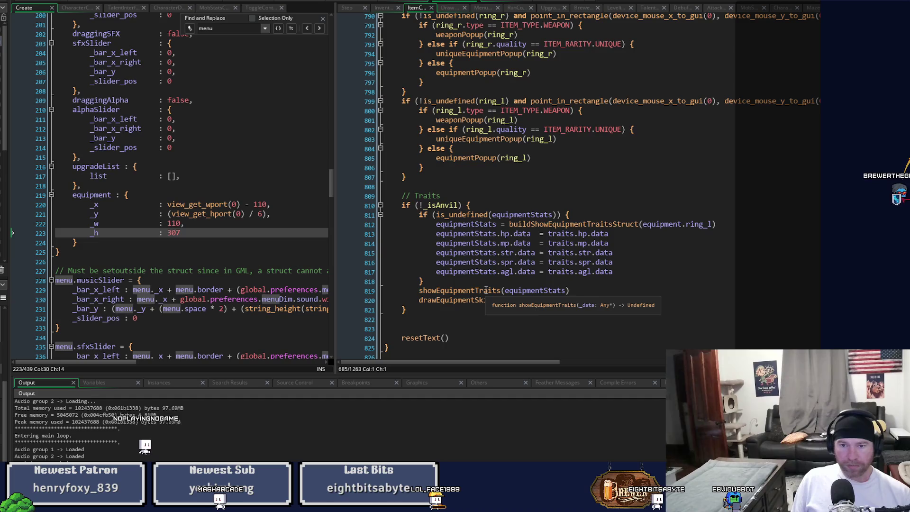
scroll(493, 280, up, 7)
scroll(498, 269, down, 8)
click(382, 7)
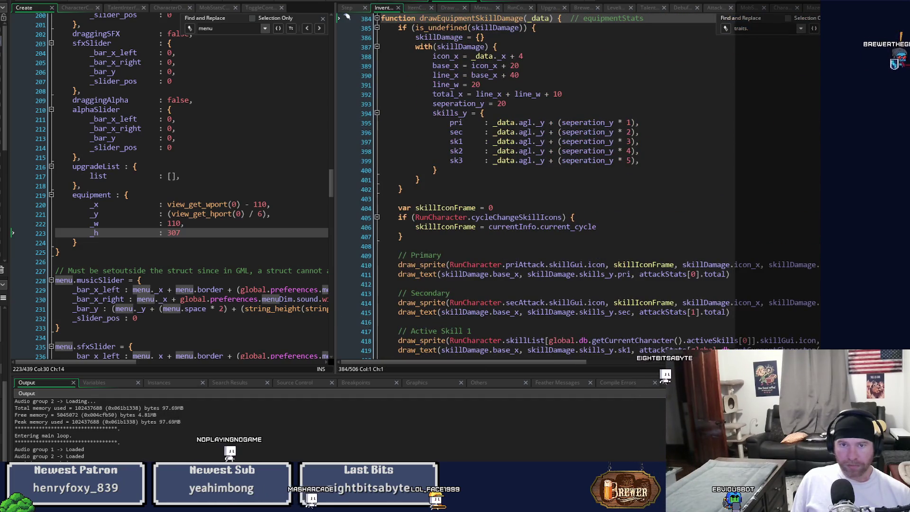
key(ctrl+Tab)
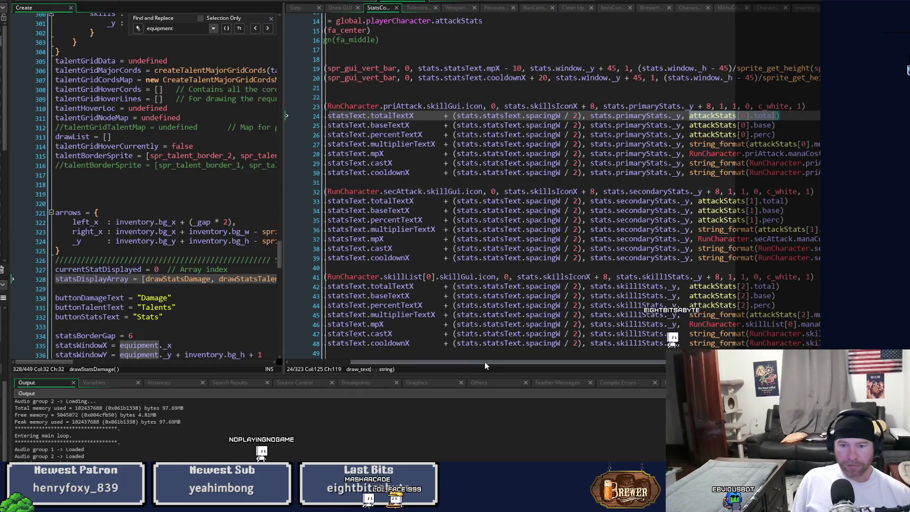
- Go from Draw GUI to showEquipment's Traits section, then make the editors taller and the left one wider
drag(485, 365, 429, 365)
scroll(427, 237, up, 5)
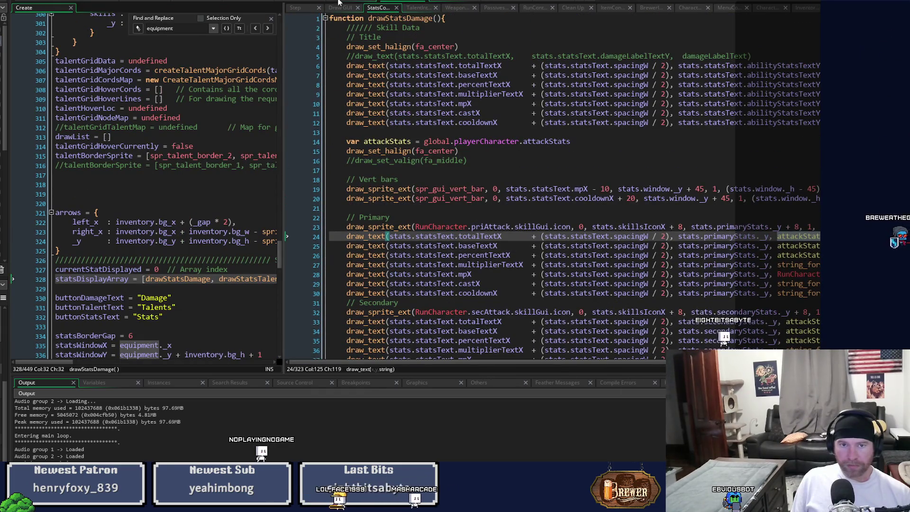
click(342, 8)
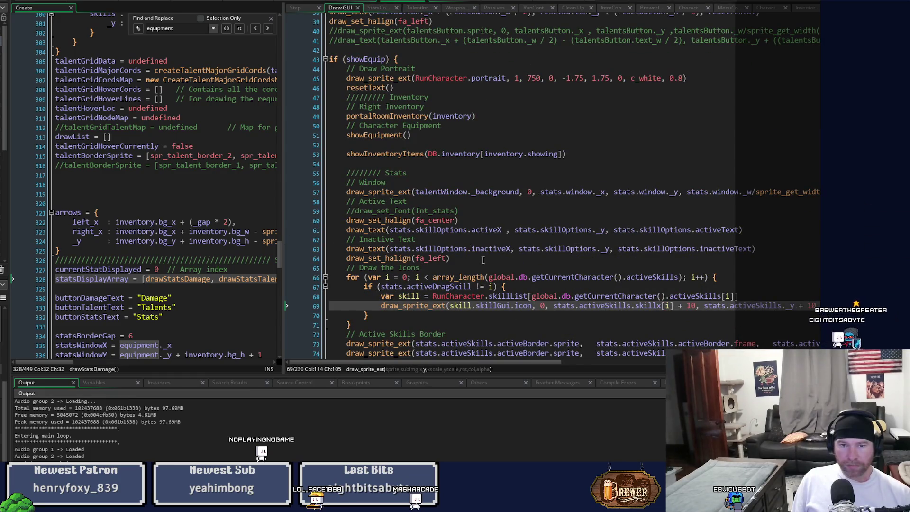
middle_click(377, 135)
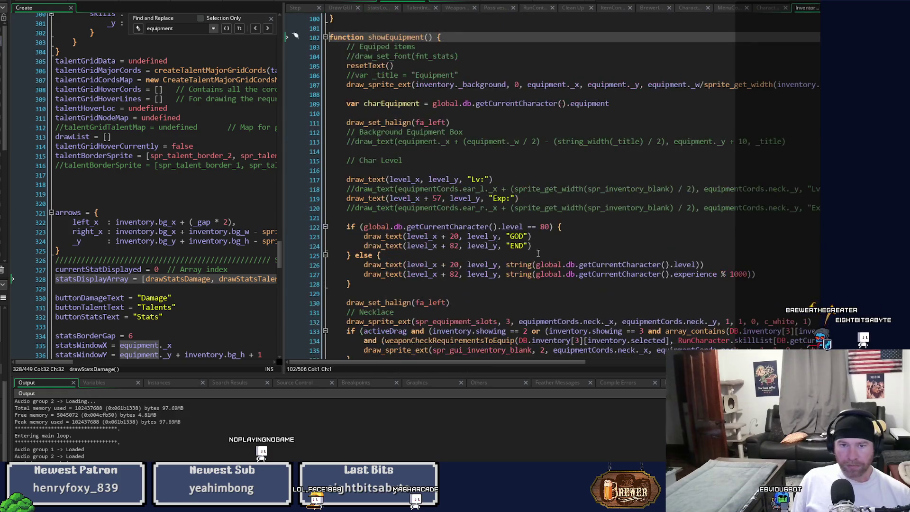
scroll(646, 254, down, 15)
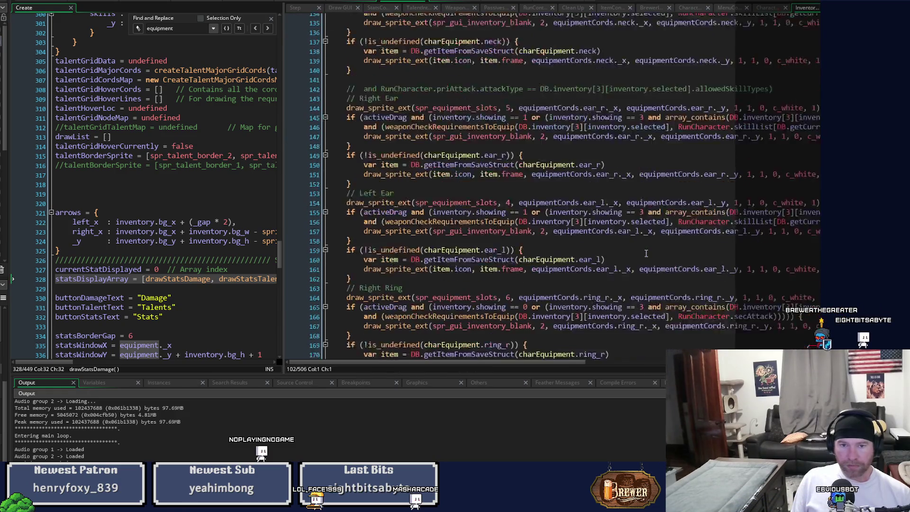
scroll(646, 252, down, 14)
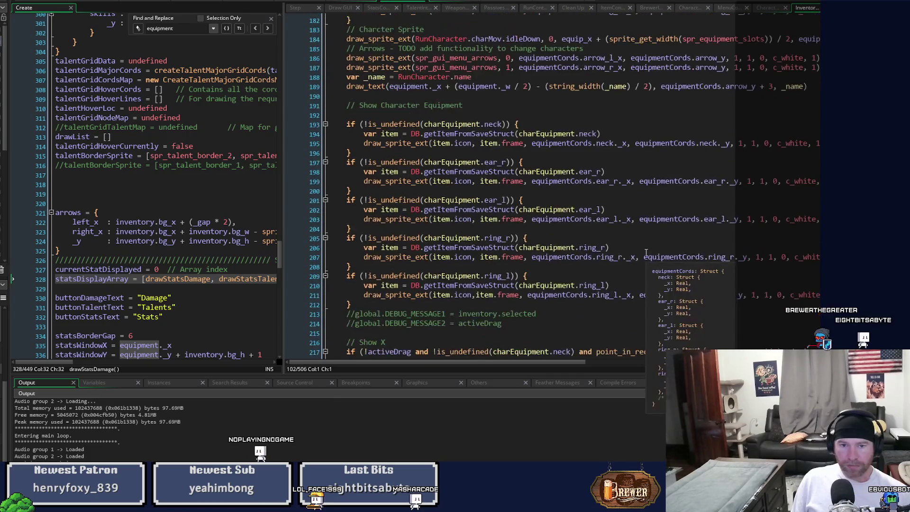
scroll(646, 253, down, 13)
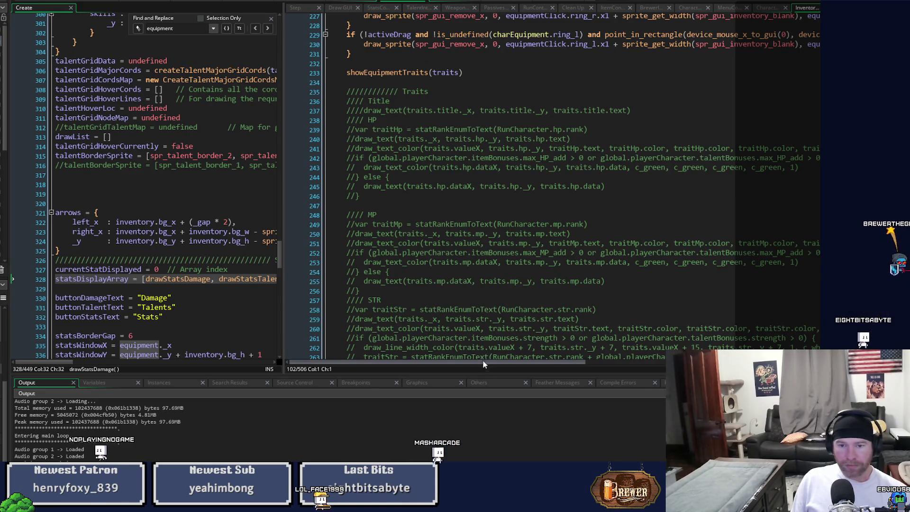
drag(490, 376, 499, 452)
drag(288, 339, 321, 339)
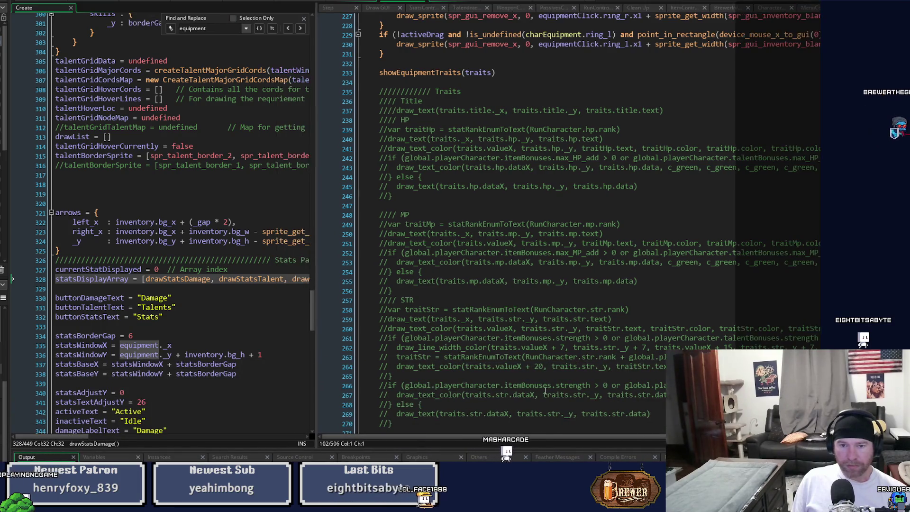
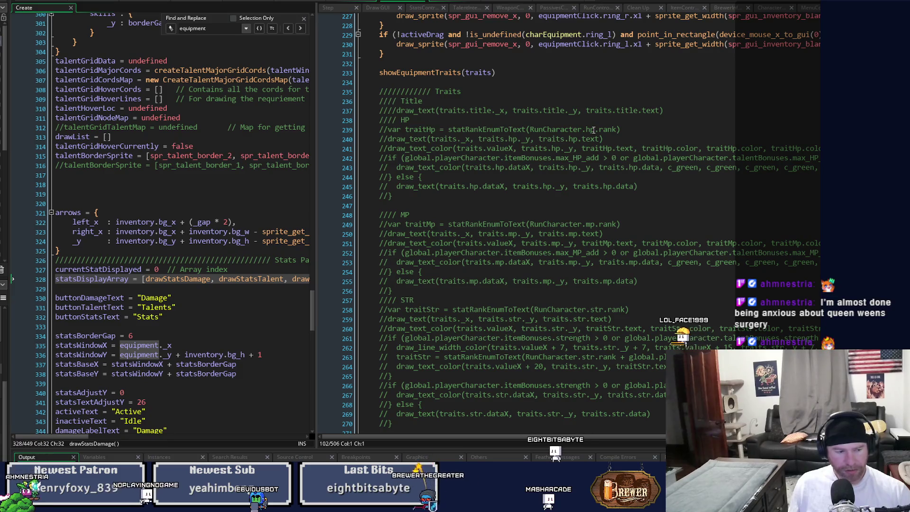
- Widen the right code pane and insert a blank line above the //// STR block
scroll(593, 128, down, 2)
scroll(594, 128, down, 12)
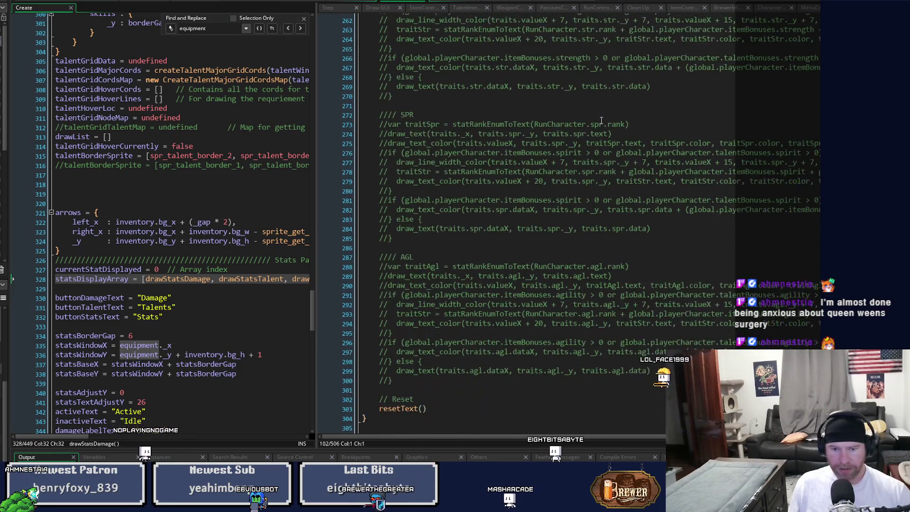
scroll(601, 121, up, 4)
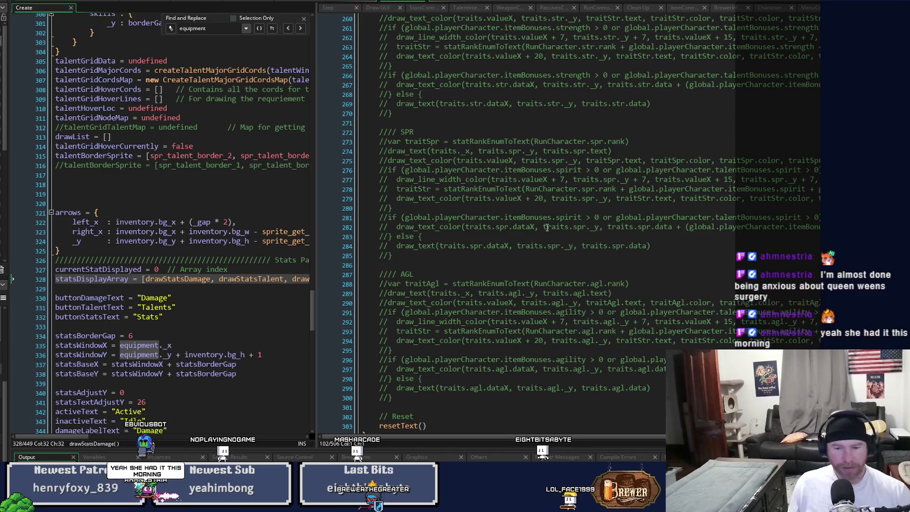
drag(315, 379, 191, 380)
scroll(447, 368, up, 10)
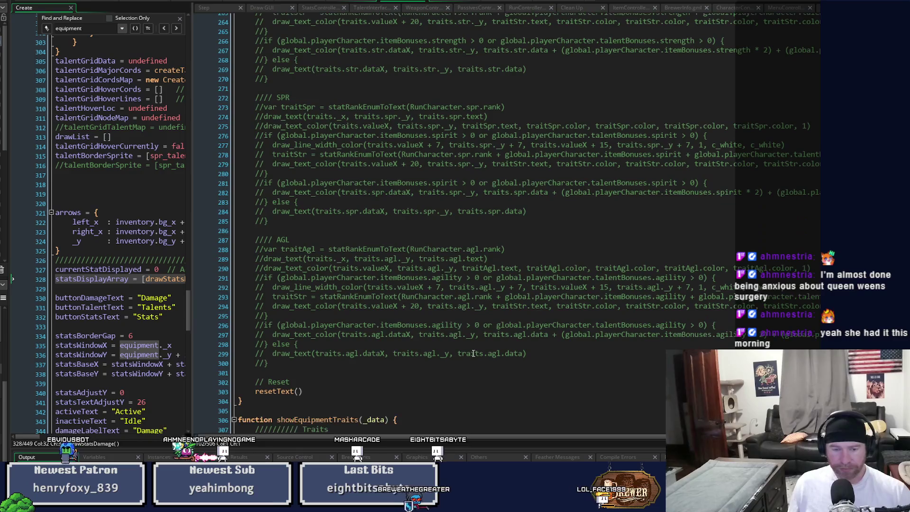
scroll(473, 353, up, 3)
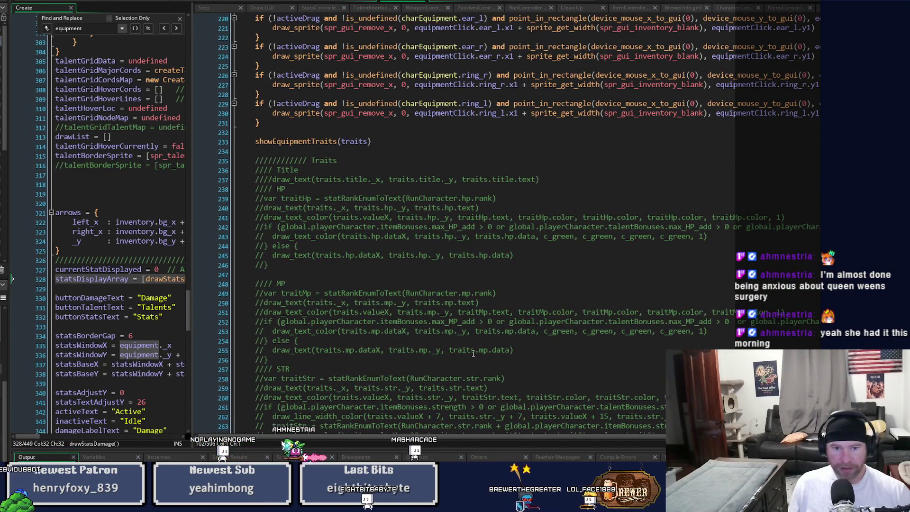
click(304, 361)
key(Return)
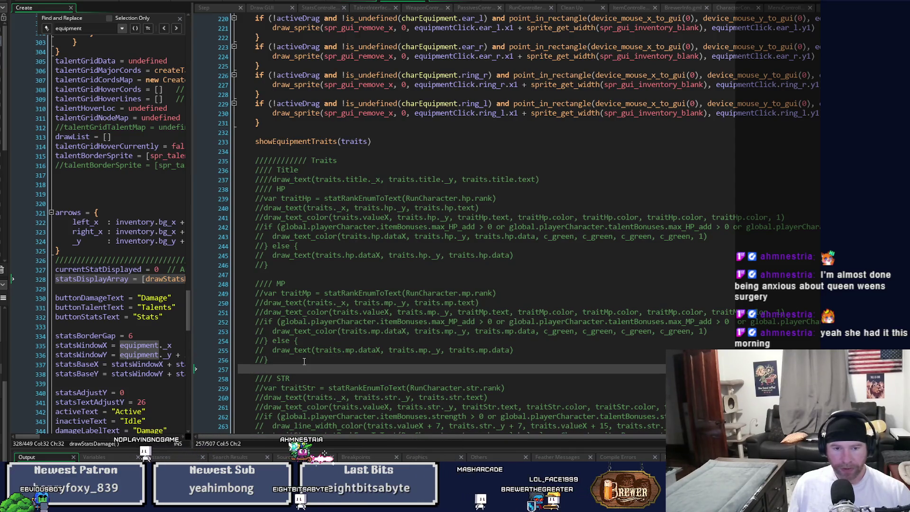
- Copy the draw_line_width_color code on line 263 and switch to the Inventory script
scroll(368, 343, down, 1)
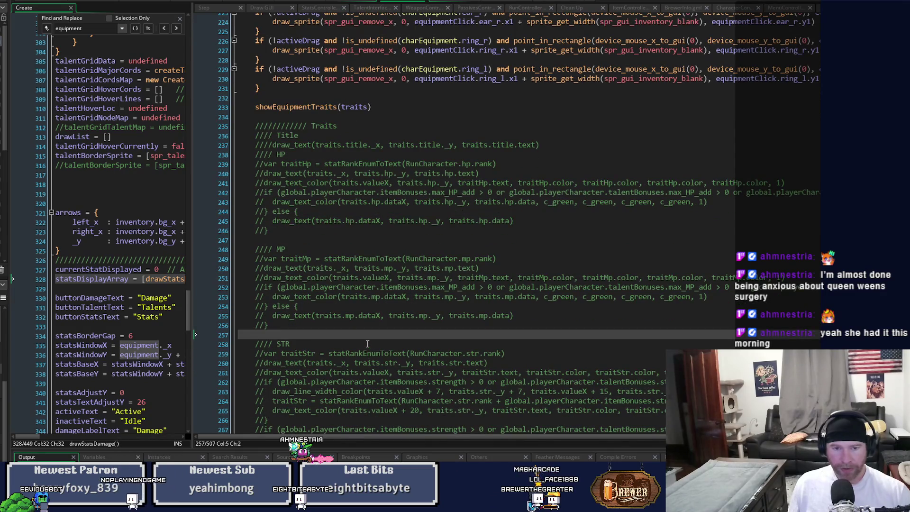
scroll(368, 344, down, 3)
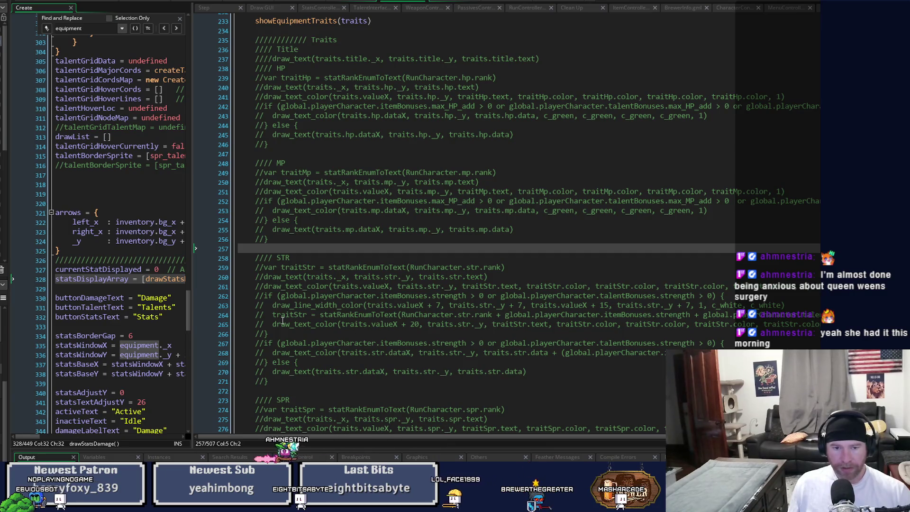
click(273, 305)
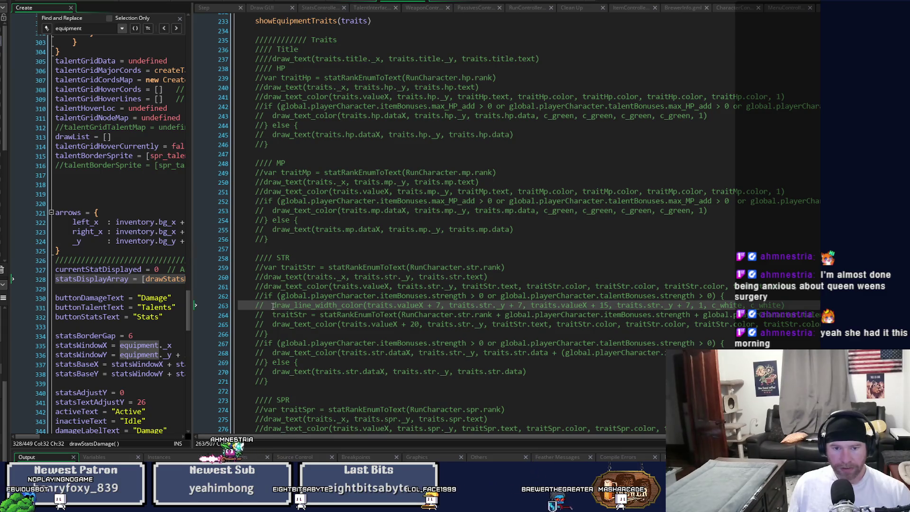
drag(273, 306, 797, 303)
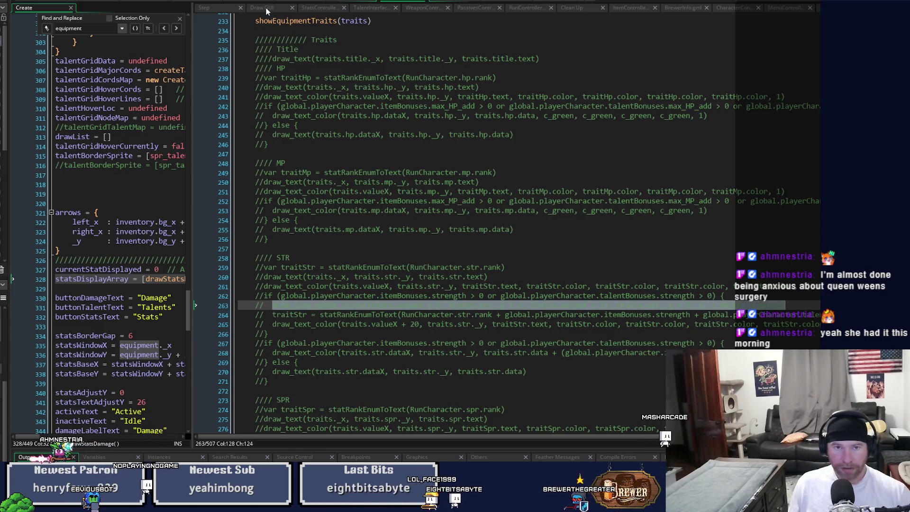
mouse_move(278, 21)
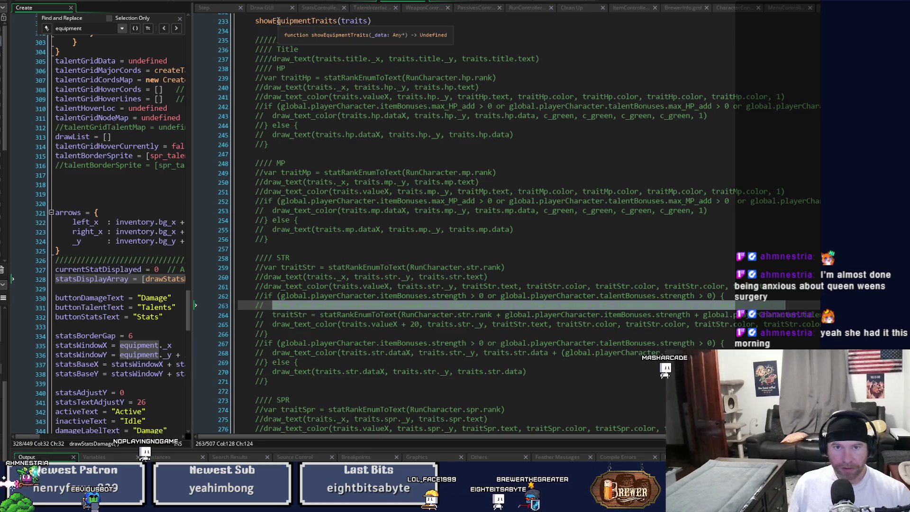
click(459, 5)
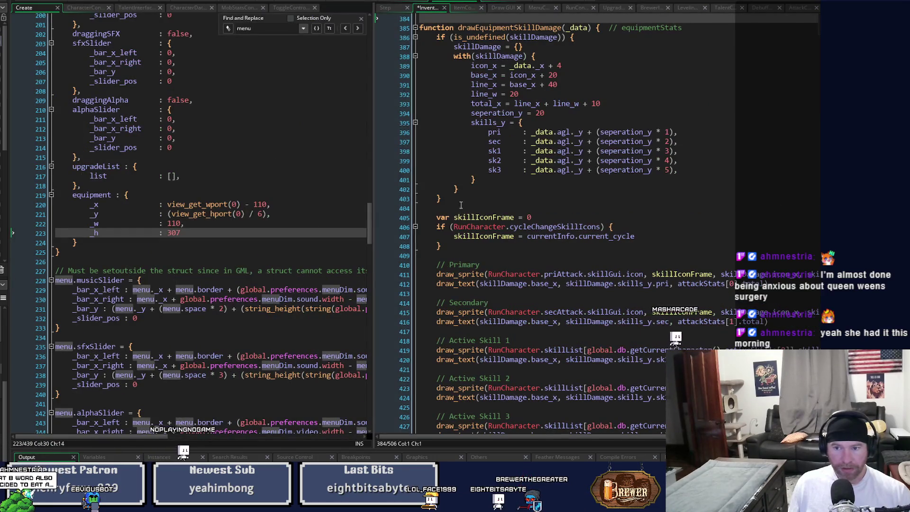
- Paste the draw_line_width_color call below the Primary text, replacing traits.valueX + 7 with skillDamage
click(781, 284)
key(Return)
key(ctrl+v)
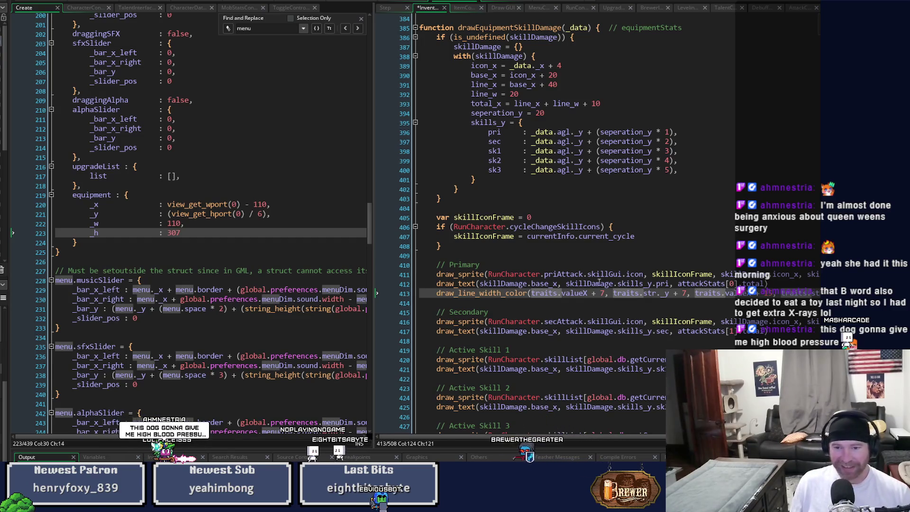
click(544, 293)
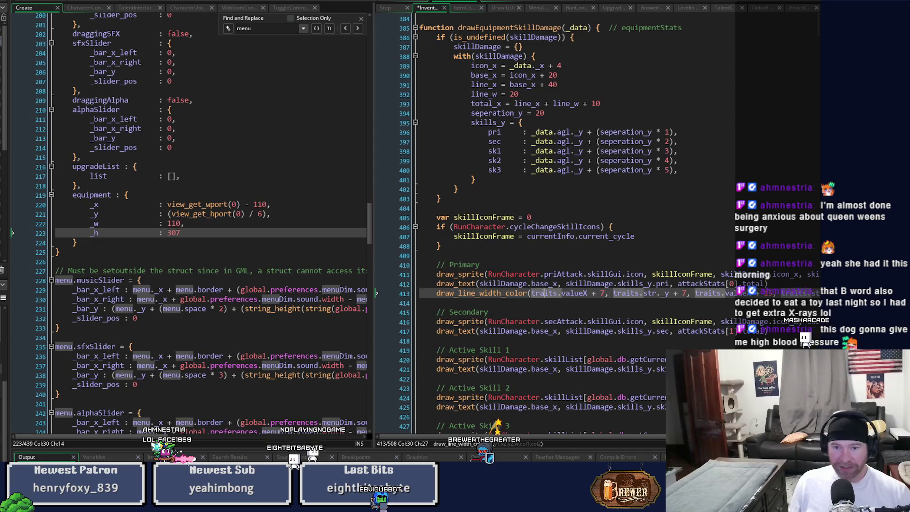
drag(479, 283, 514, 283)
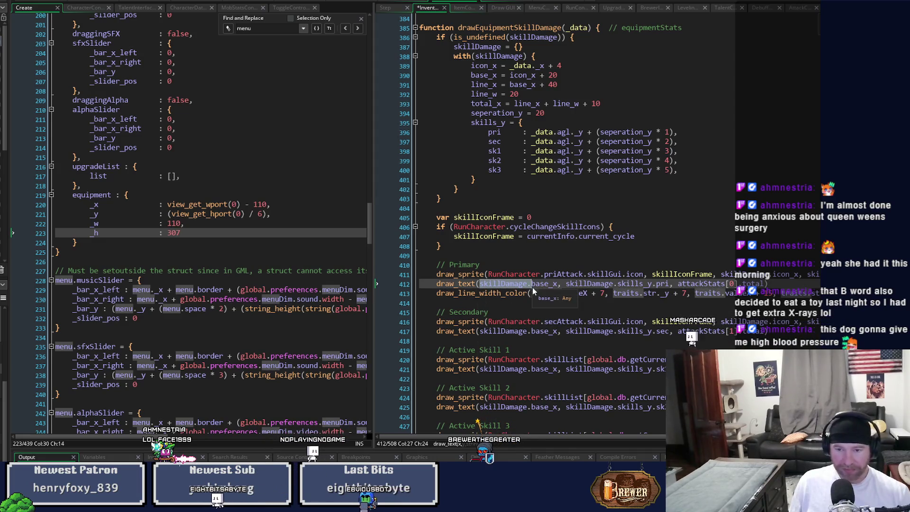
drag(533, 293, 553, 294)
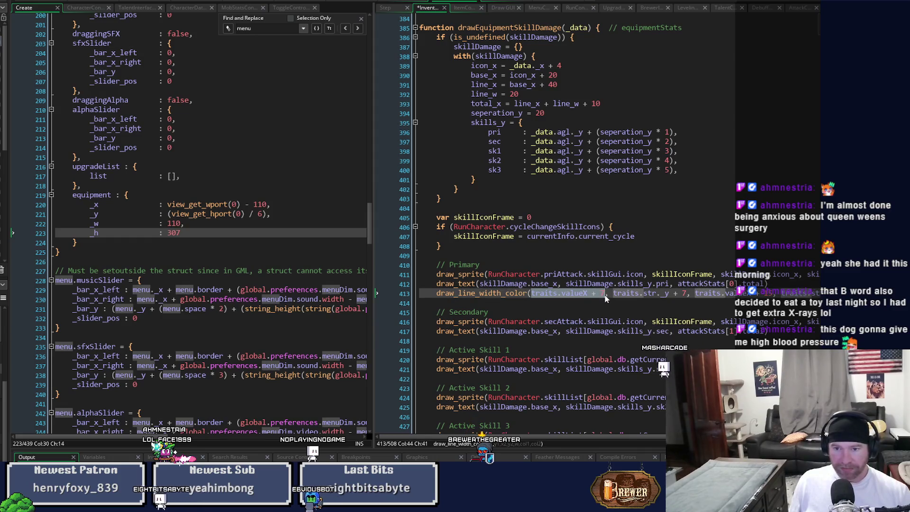
text(skillDamage.)
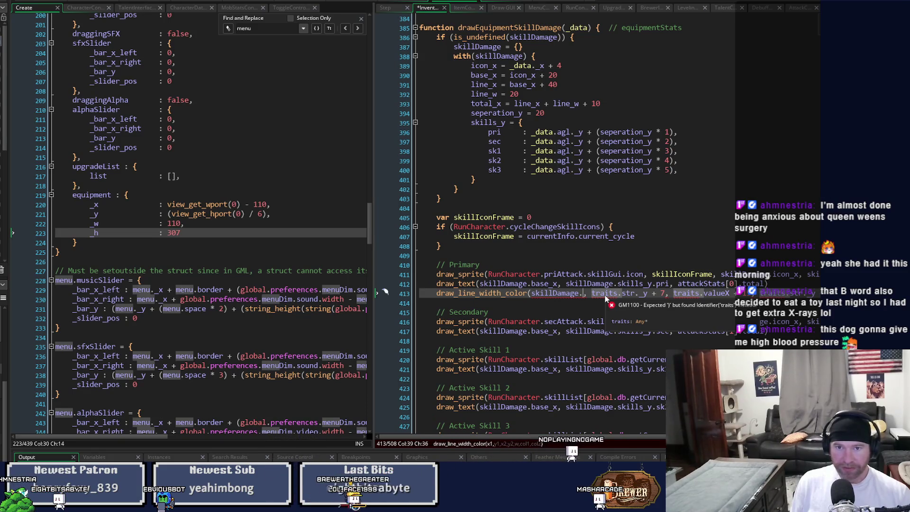
- Rewrite the underline's opening arguments as skillDamage.line_x and skillDamage.skills_y.pri
text(lin)
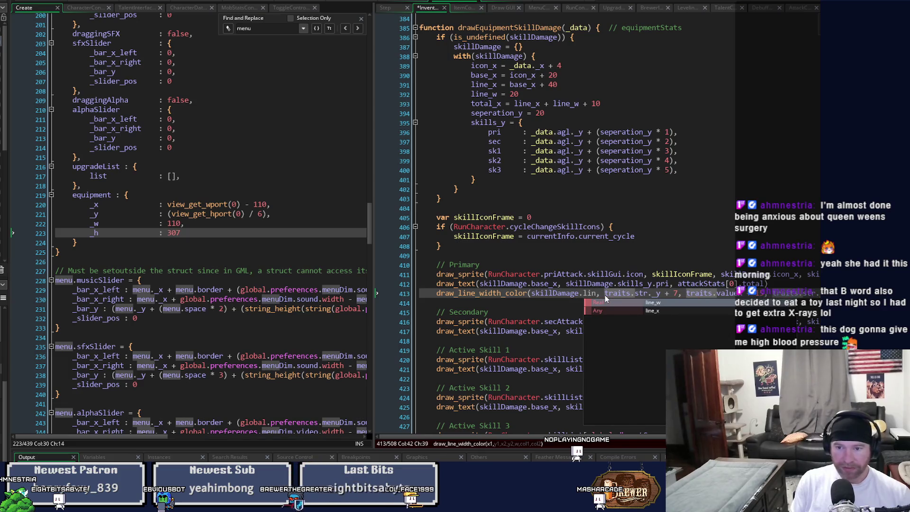
text(e_x)
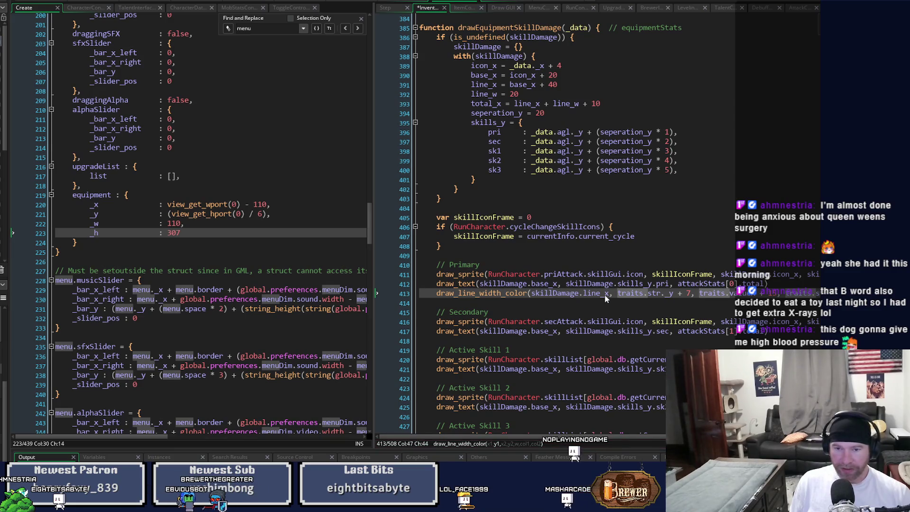
key(ctrl+shift+Right)
key(ctrl+shift+Right)
key(ctrl+shift+Right)
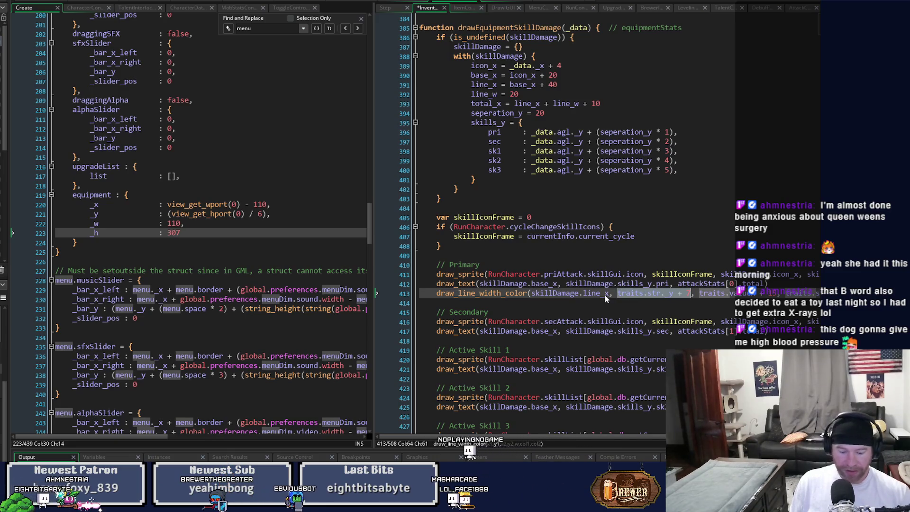
text(skillDamage.)
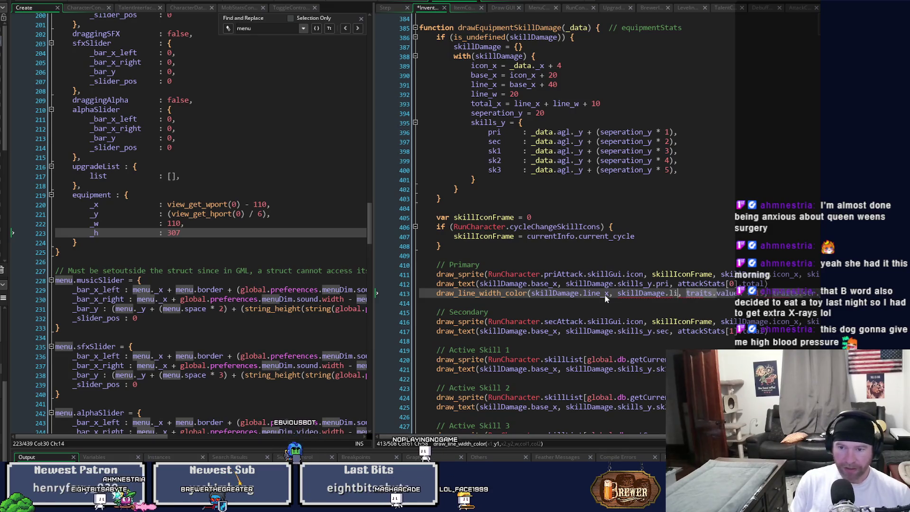
text(line)
key(BackSpace)
key(BackSpace)
key(BackSpace)
text(skills)
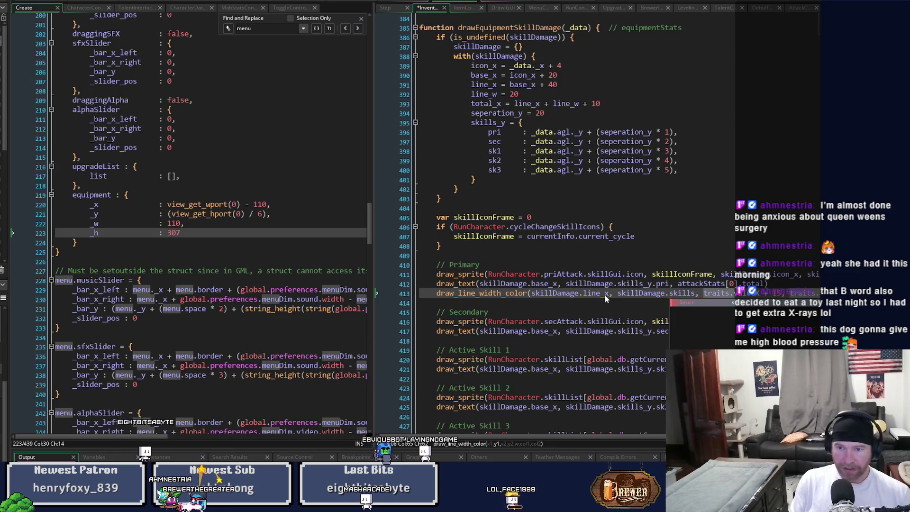
text(.p)
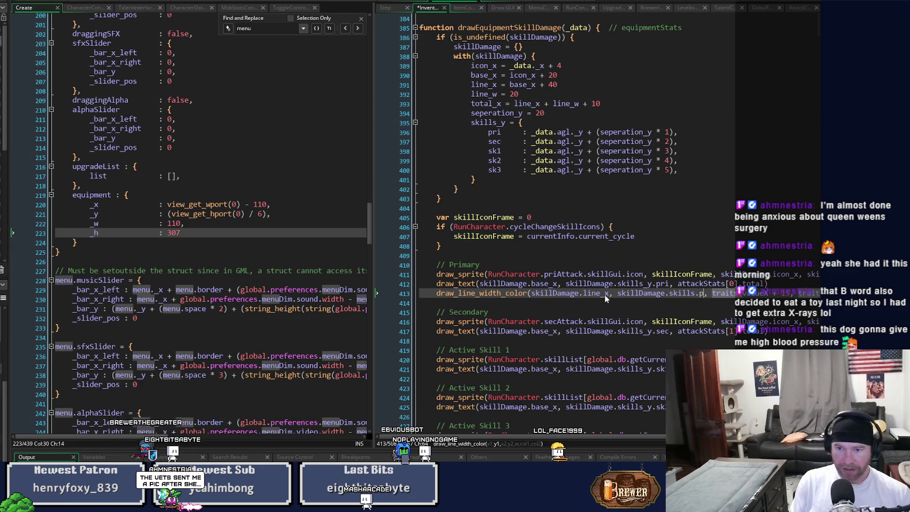
key(BackSpace)
key(BackSpace)
text(_)
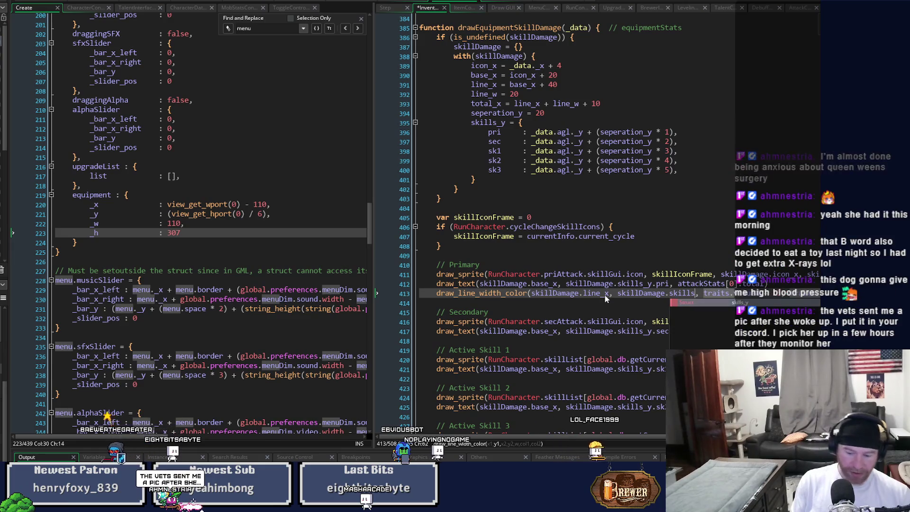
text(y.p)
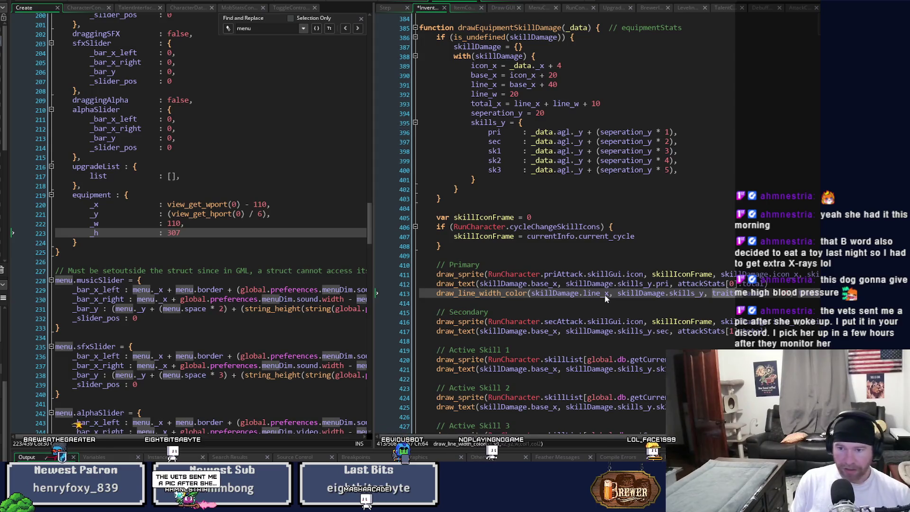
text(ri)
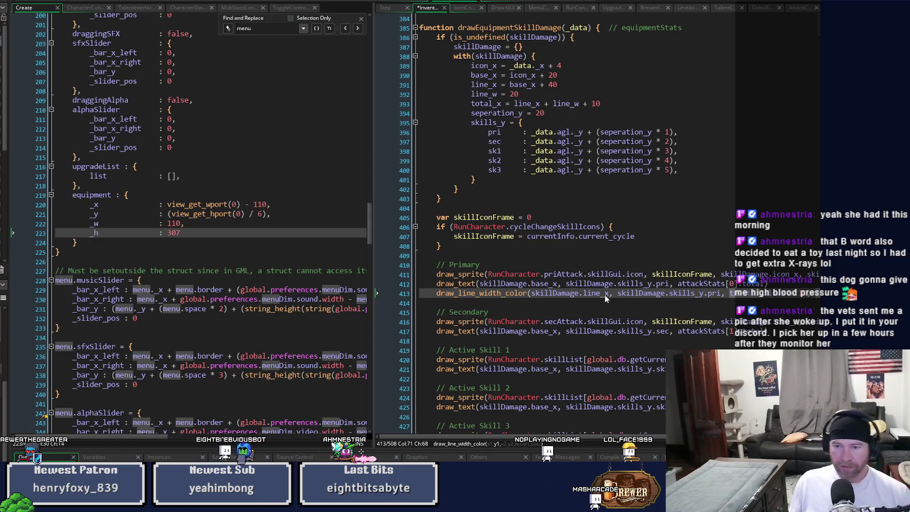
- Replace traits.valueX in the third argument with skillDamage.line_x + line_w
scroll(475, 286, right, 3)
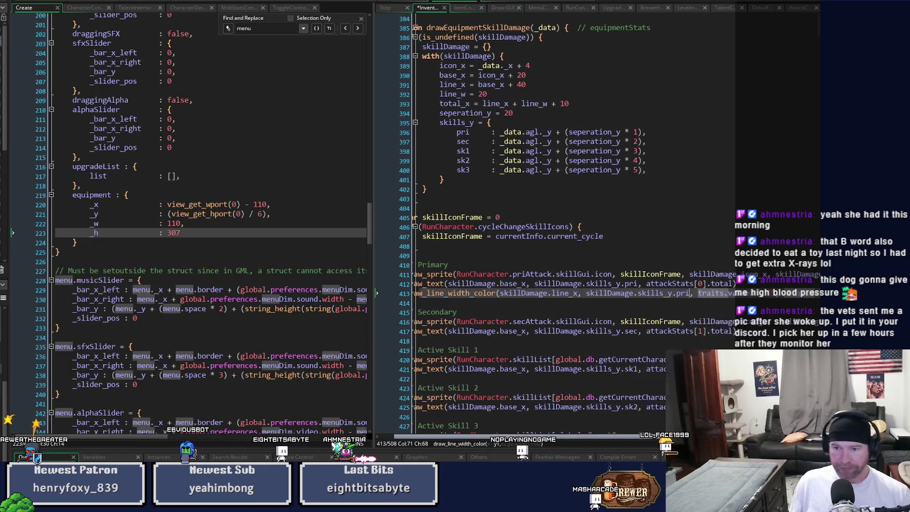
drag(473, 293, 550, 295)
key(ctrl+c)
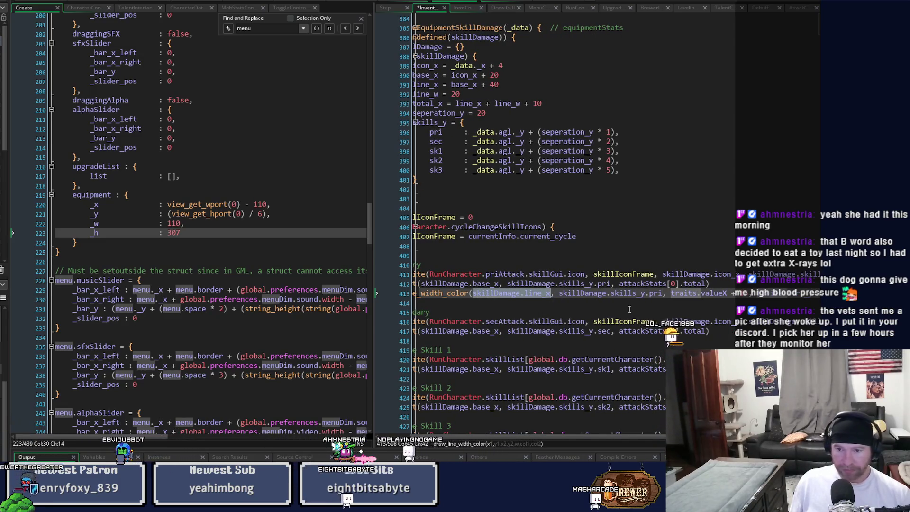
drag(671, 293, 701, 294)
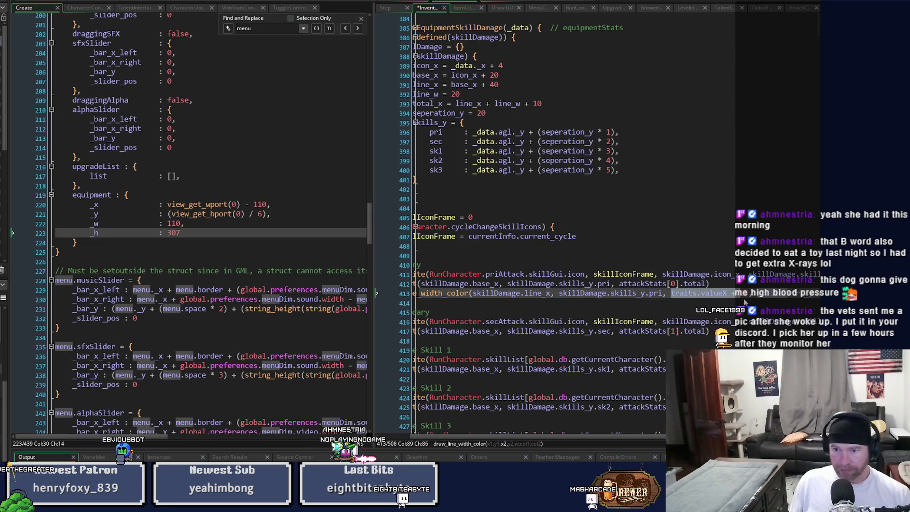
key(ctrl+v)
key(Right)
key(Right)
key(Right)
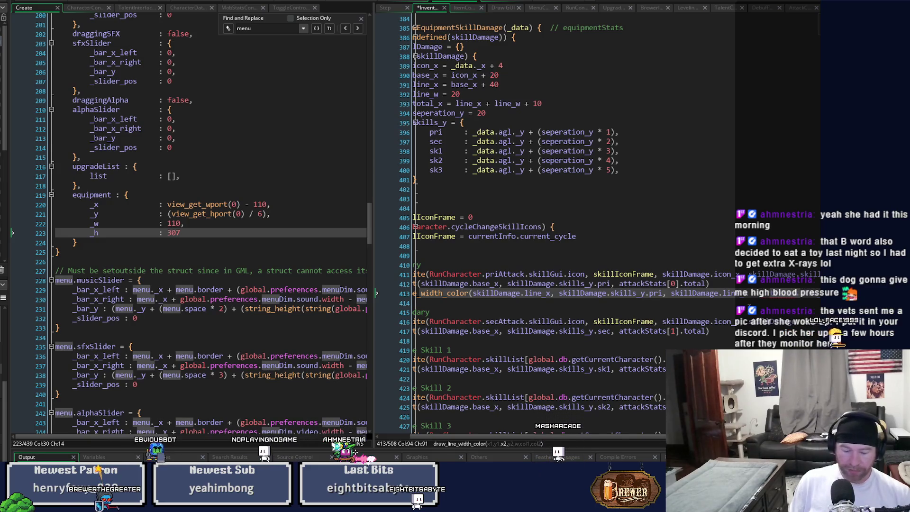
key(BackSpace)
key(BackSpace)
key(BackSpace)
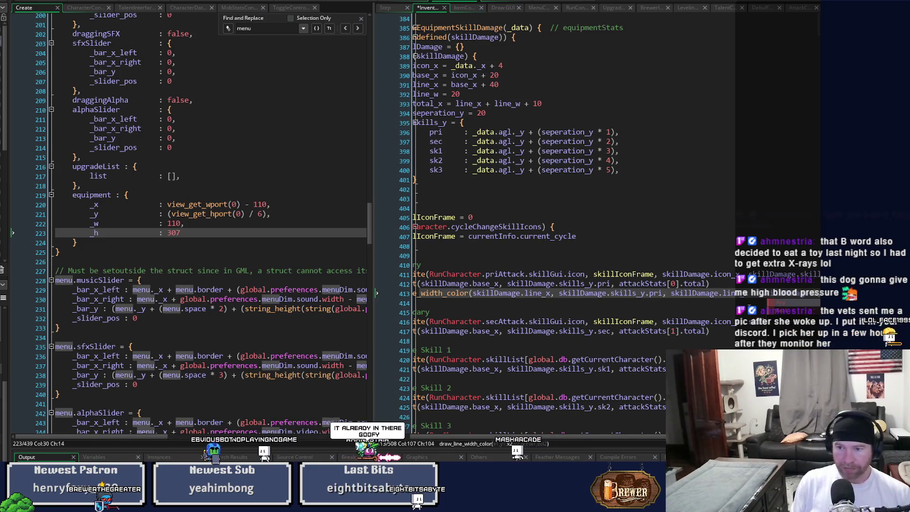
text(e_w,)
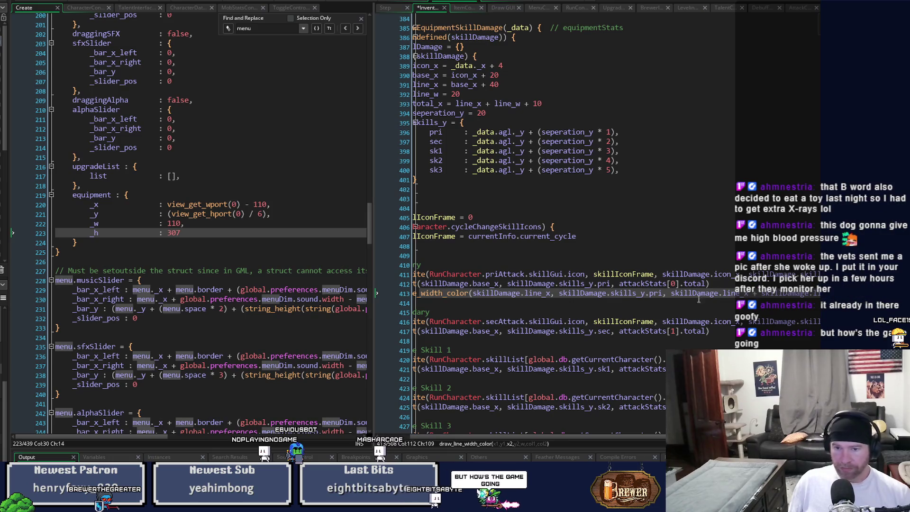
- Paste skillDamage.skills_y.pri over the traits y argument and save the Inventory script
drag(562, 294, 647, 302)
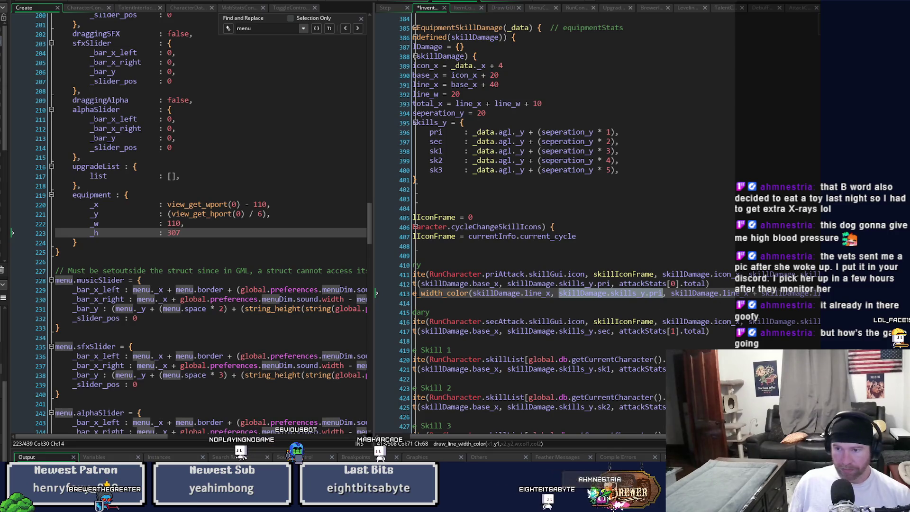
key(End)
scroll(545, 237, right, 3)
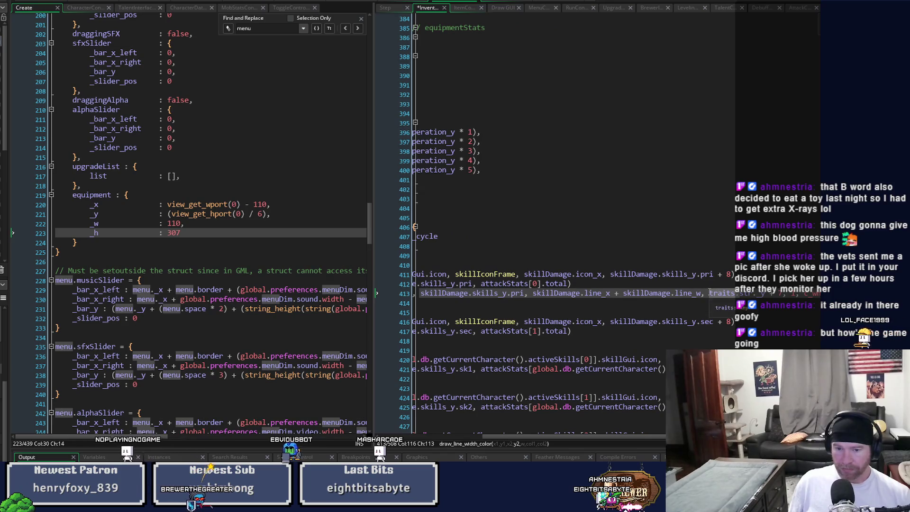
click(725, 294)
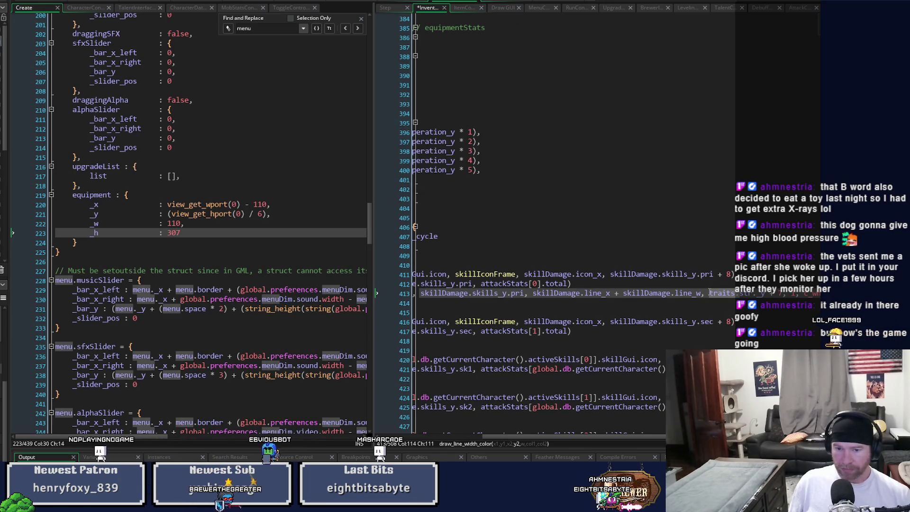
click(783, 295)
key(ctrl+v)
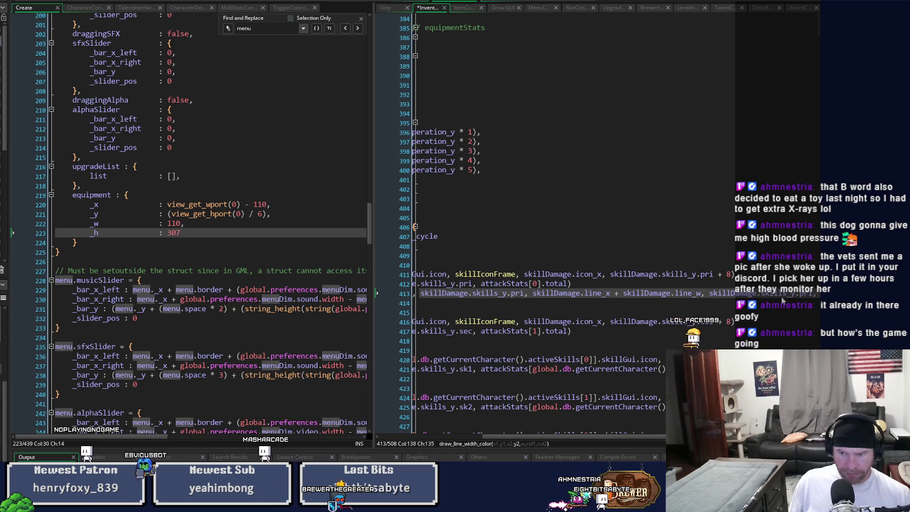
key(Right)
key(Right)
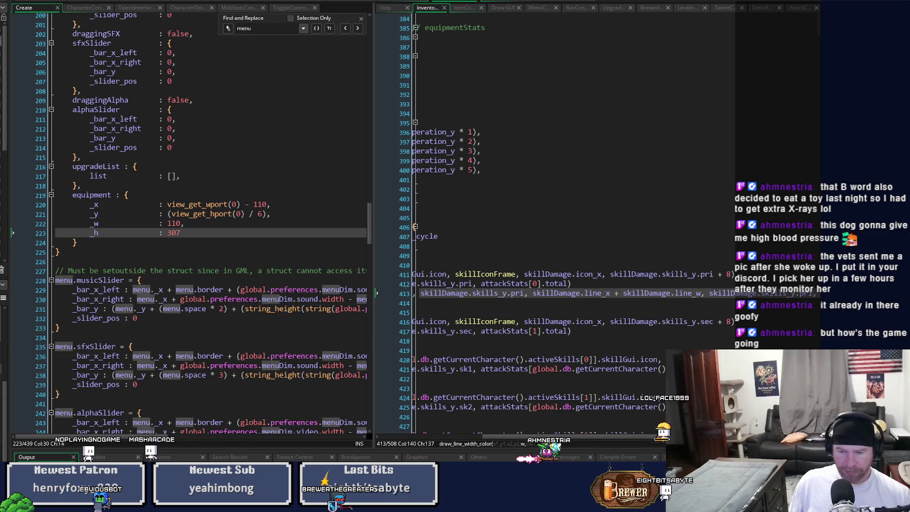
key(ctrl+s)
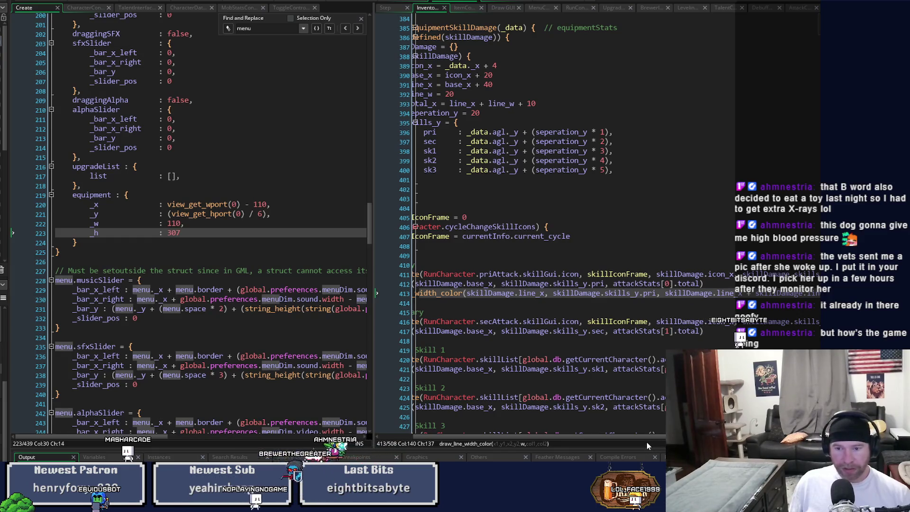
drag(639, 439, 553, 439)
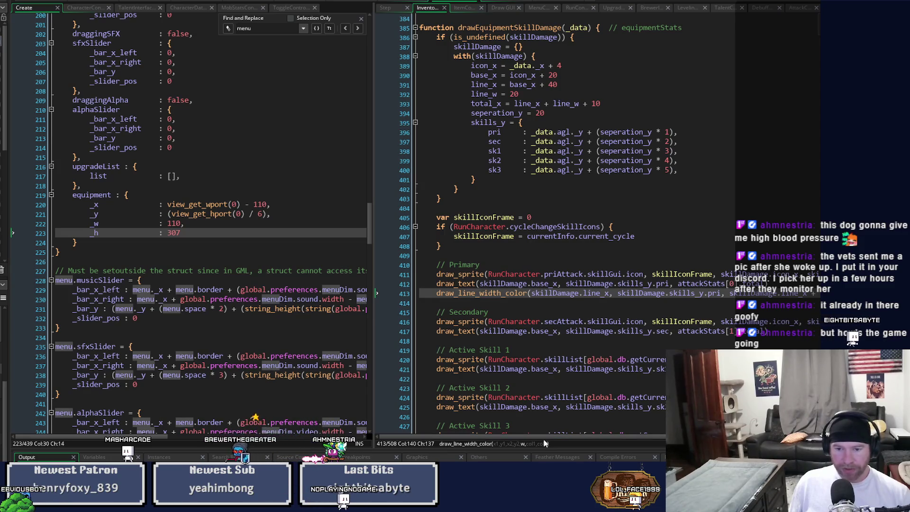
scroll(557, 439, right, 1)
drag(545, 439, 537, 439)
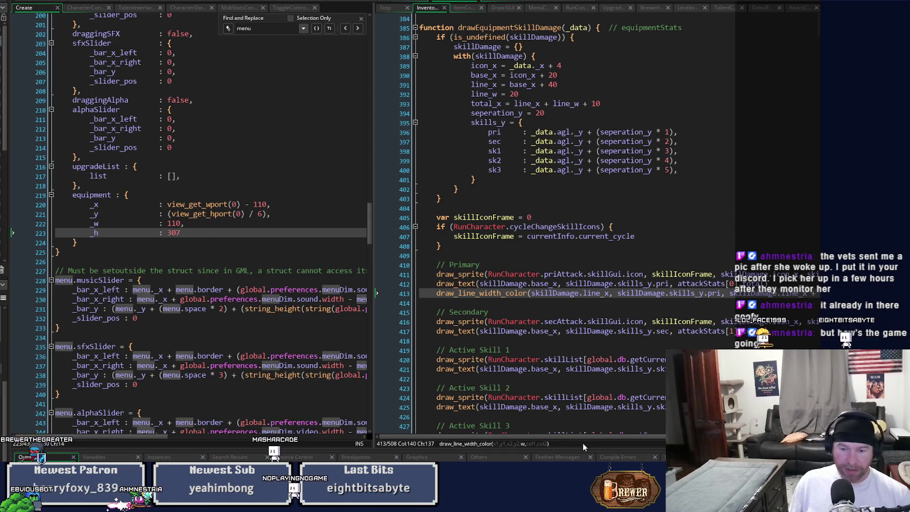
mouse_move(587, 436)
mouse_down()
mouse_move(718, 442)
mouse_move(545, 440)
mouse_move(612, 441)
mouse_move(595, 442)
mouse_up()
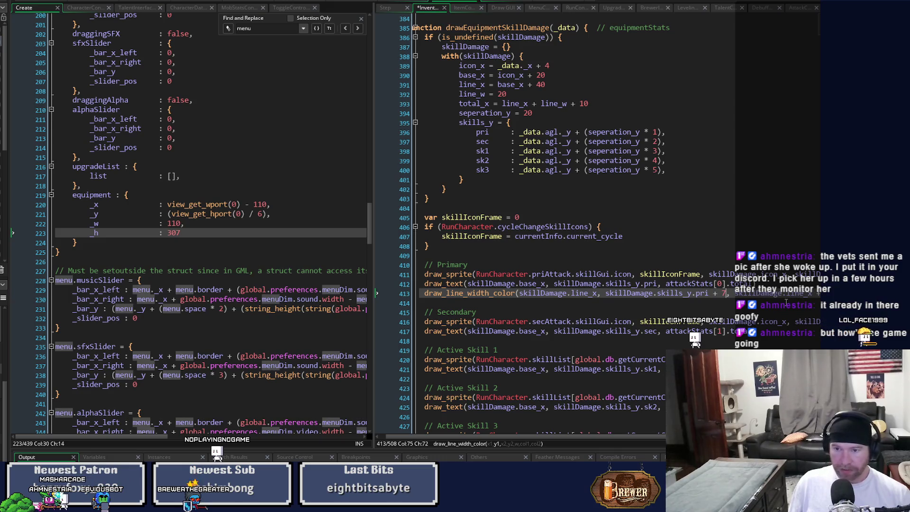
drag(653, 441, 740, 441)
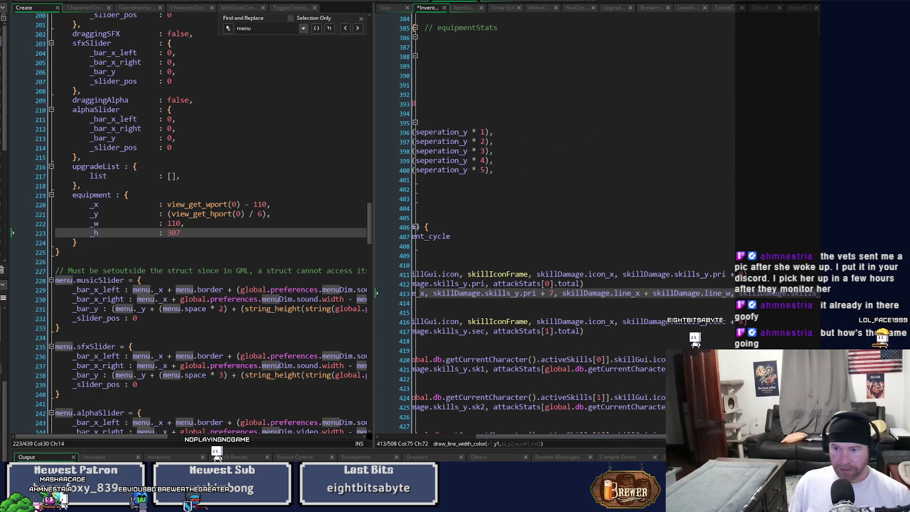
- Load the test room to check the Equipment panel's damage underlines, then close the game
click(880, 293)
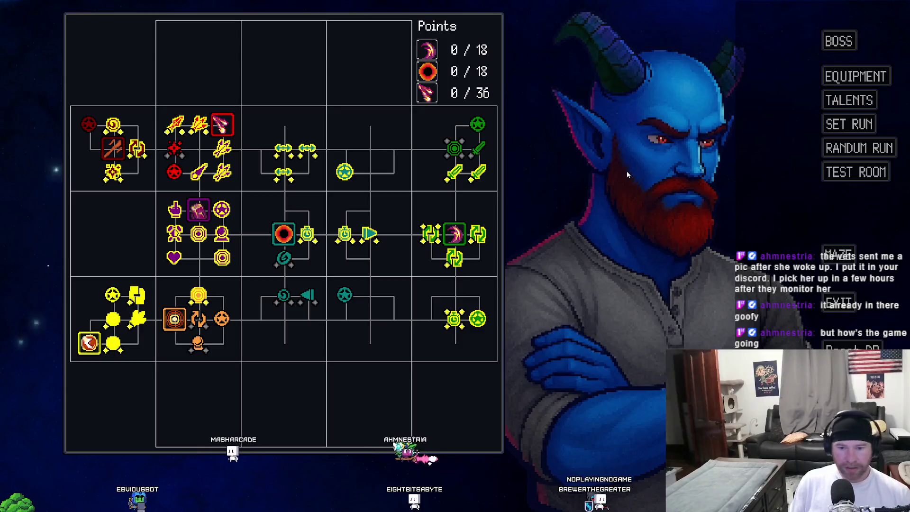
click(861, 177)
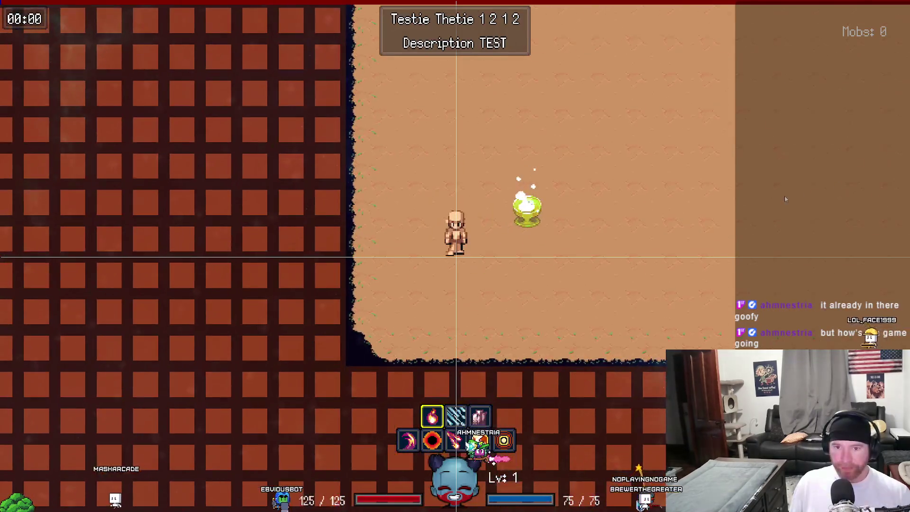
mouse_move(784, 195)
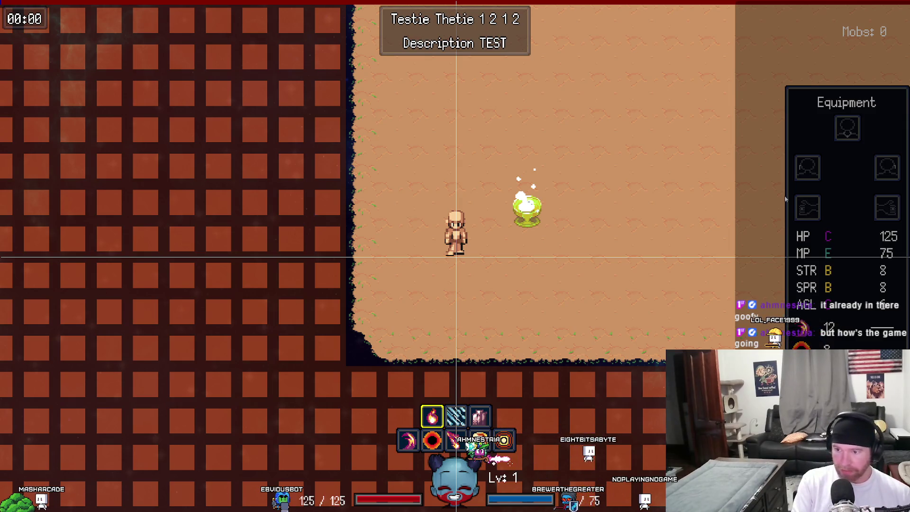
key(Escape)
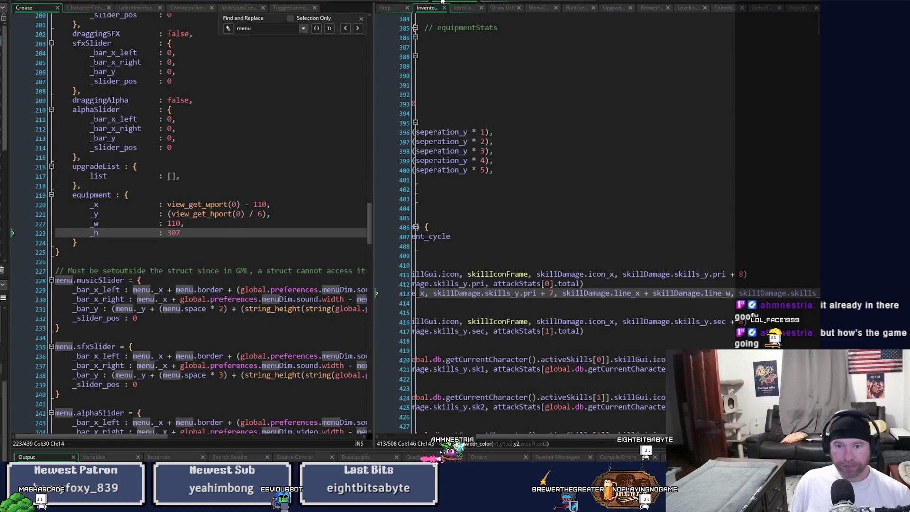
- Change line_x from base_x + 40 to base_x + 20 and run the game
drag(582, 436, 459, 435)
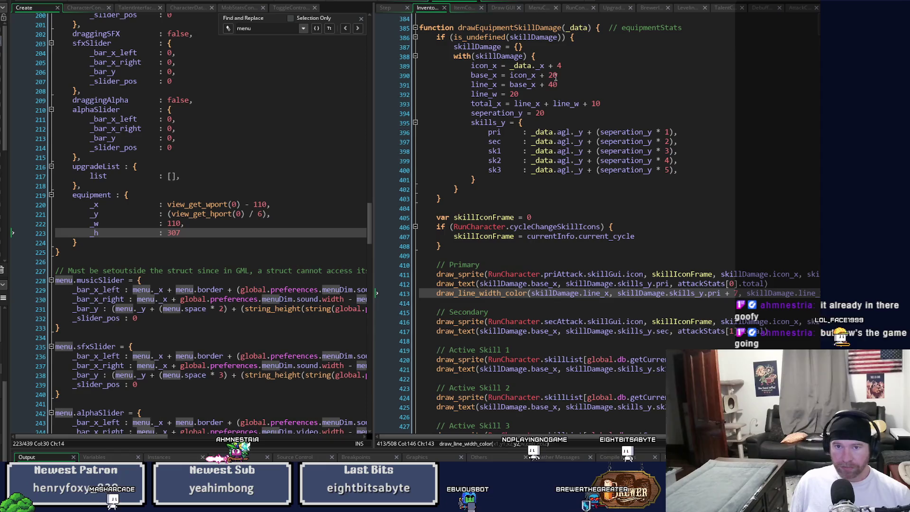
double_click(553, 85)
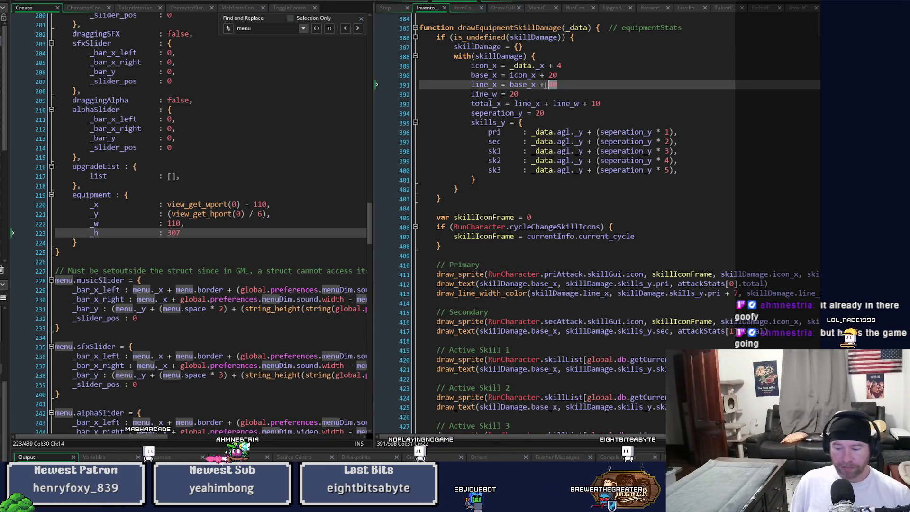
text(20)
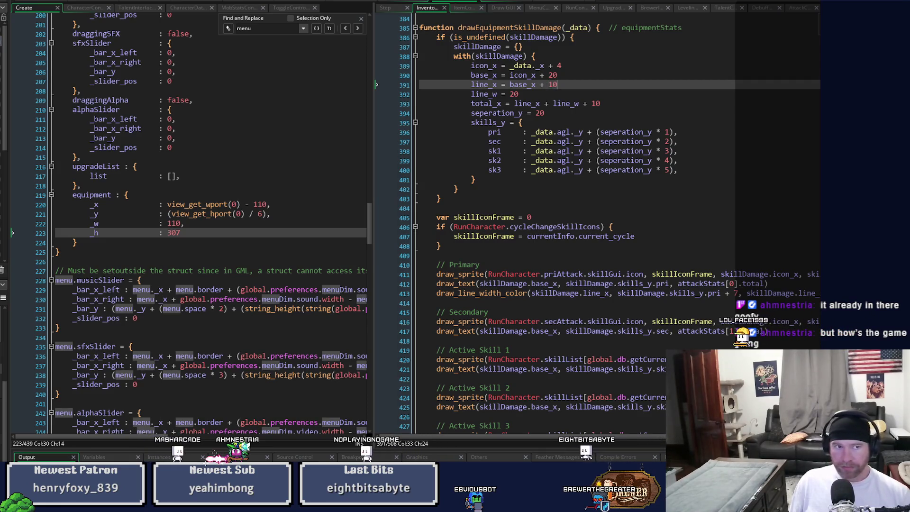
key(F6)
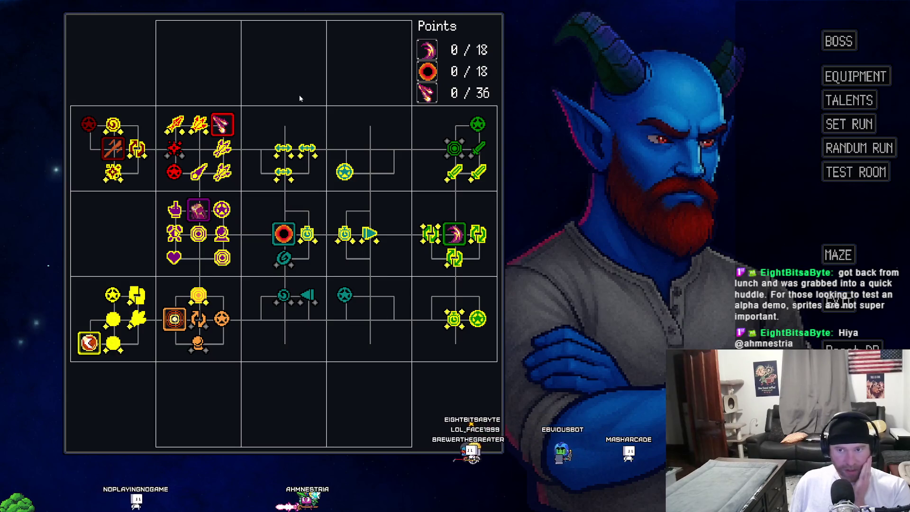
- Load the test room again to check the shifted damage underlines
mouse_move(353, 302)
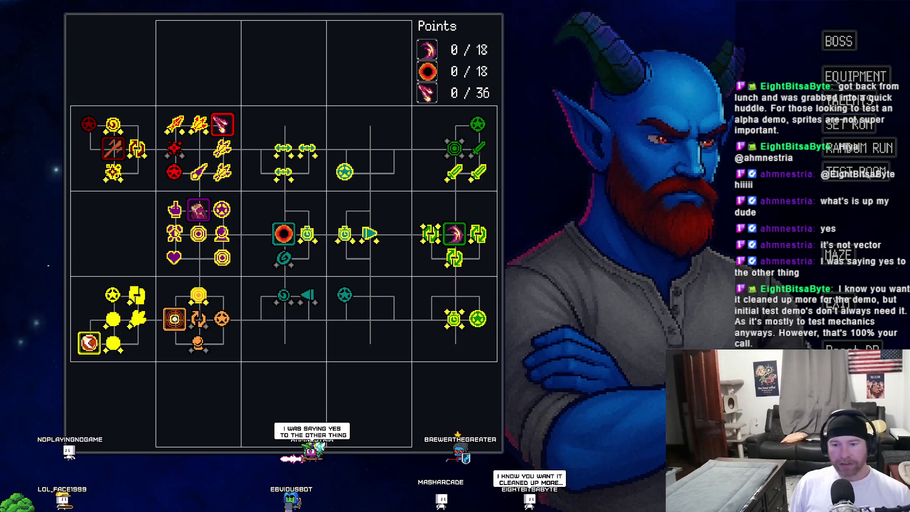
click(861, 180)
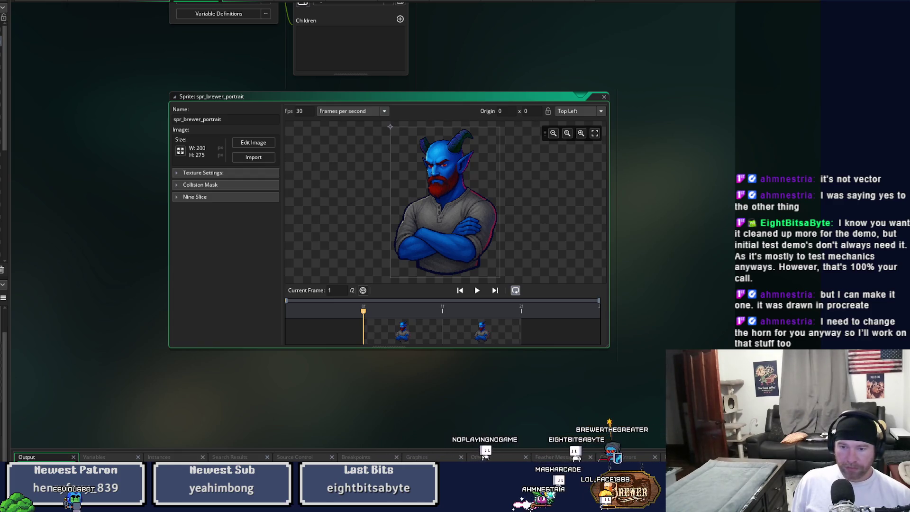
- Close the spr_brewer_portrait sprite editor and the obj_PlayerCharacter object editor
click(604, 96)
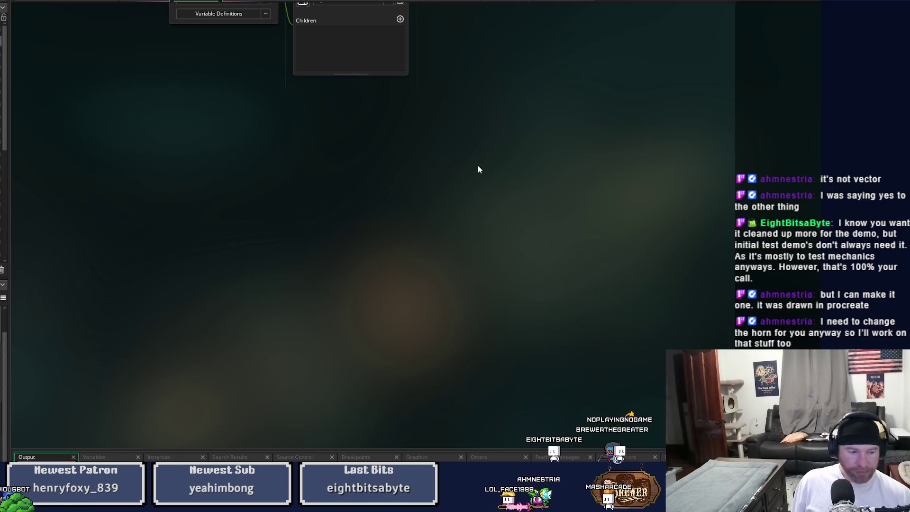
scroll(478, 189, up, 5)
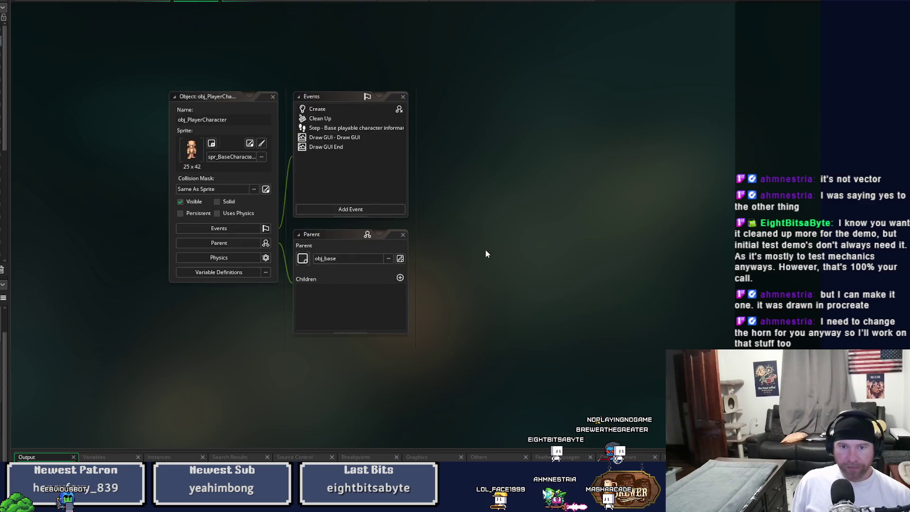
scroll(486, 249, down, 3)
scroll(488, 245, up, 4)
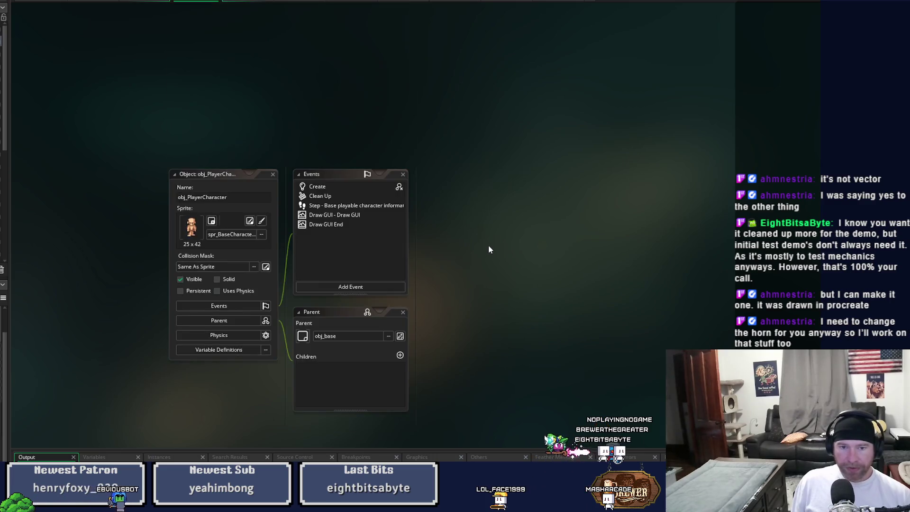
scroll(488, 245, down, 2)
scroll(489, 248, down, 3)
scroll(489, 247, up, 4)
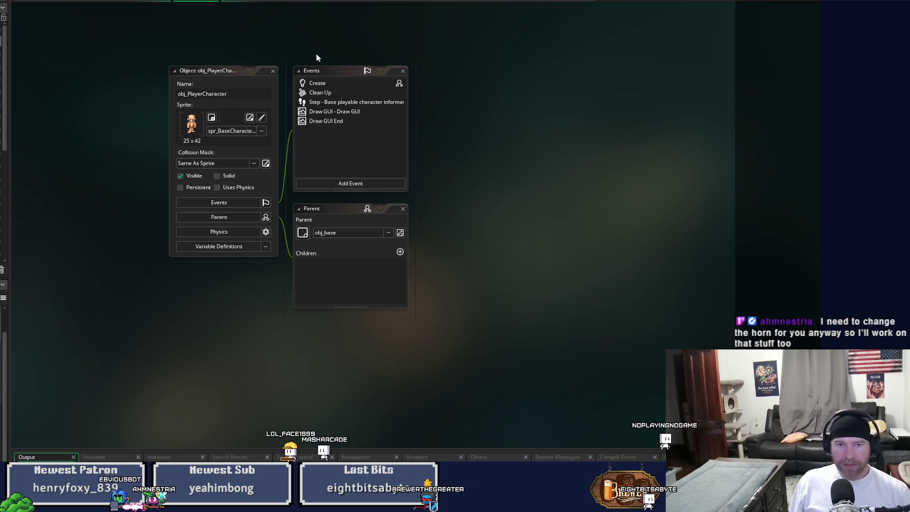
click(275, 73)
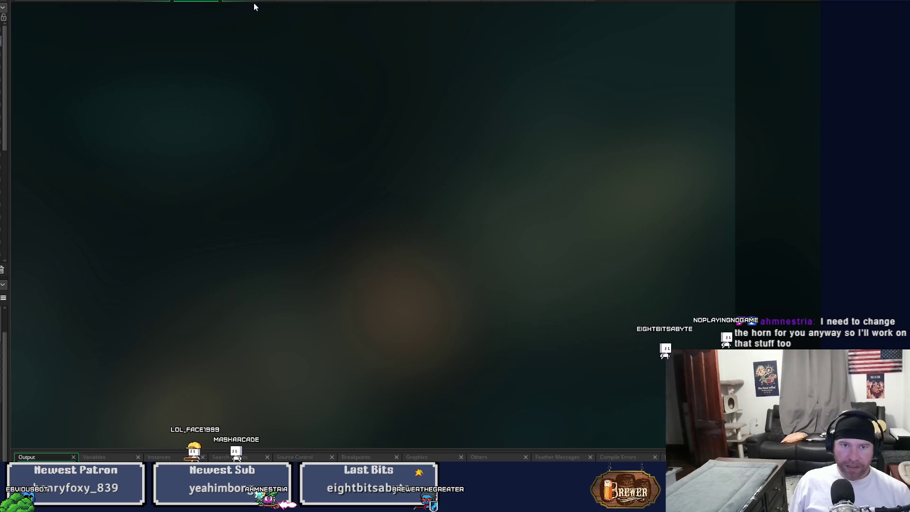
- Bring up the StatsControl script's drawStatsDamage function with its Primary, Secondary and Skill1 rows
click(403, 3)
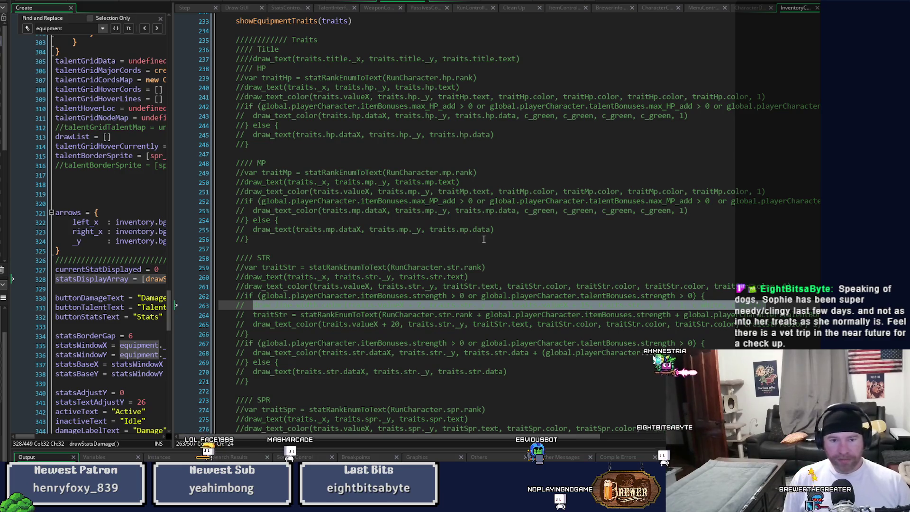
scroll(483, 239, up, 7)
scroll(483, 239, down, 5)
scroll(483, 239, down, 6)
scroll(484, 240, up, 3)
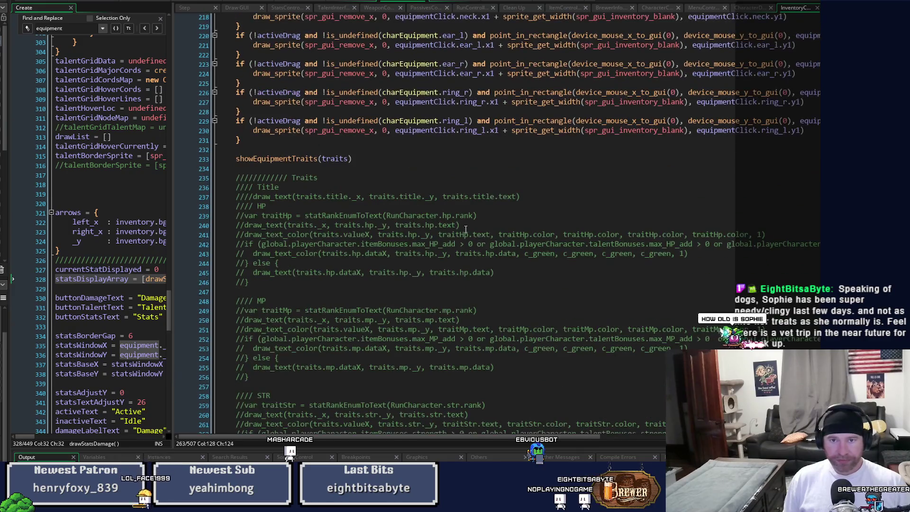
click(286, 8)
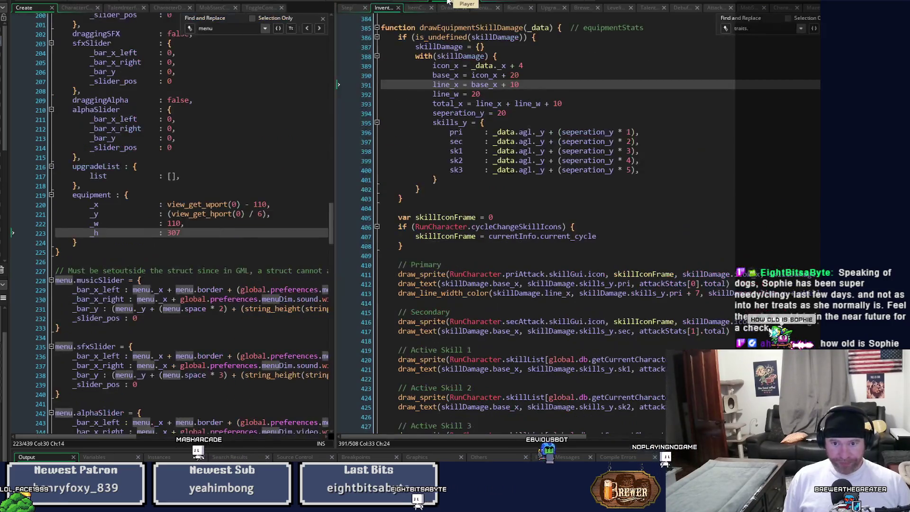
- Change line_w to 10 in drawEquipmentSkillDamage and run the game
click(446, 2)
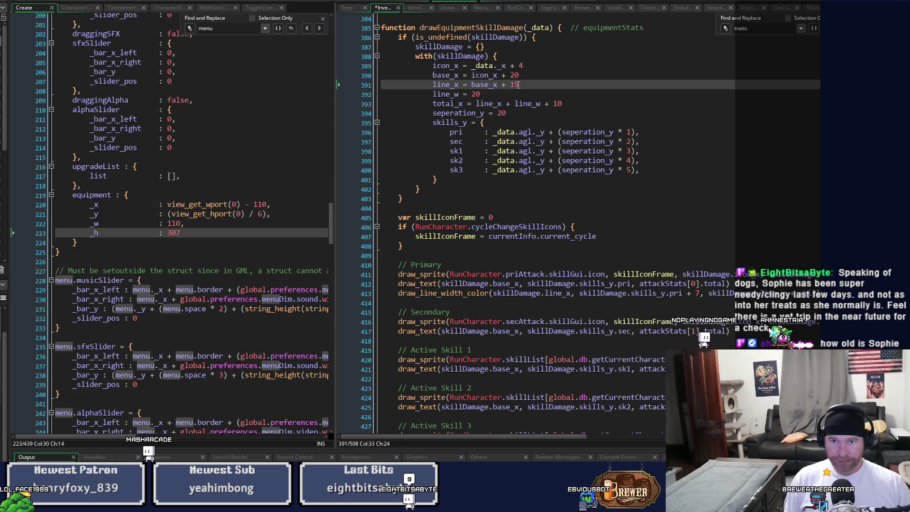
key(Down)
key(shift+Right)
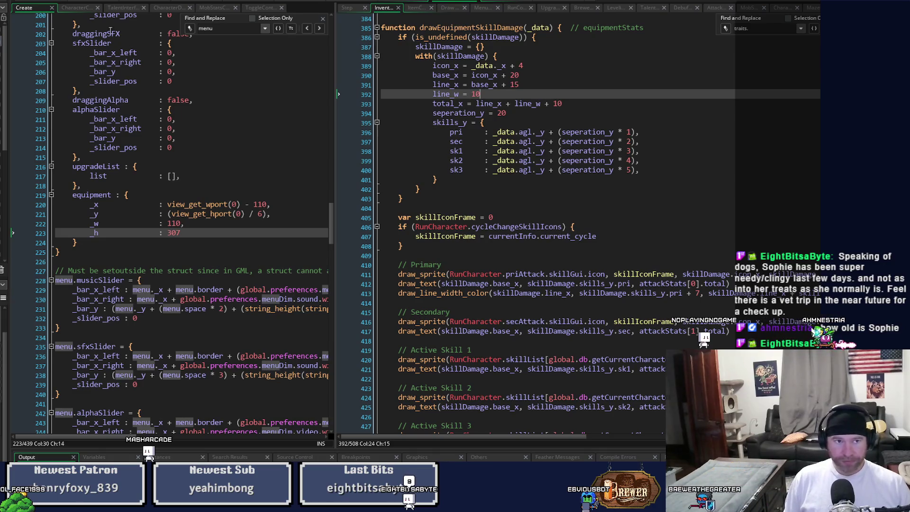
key(F6)
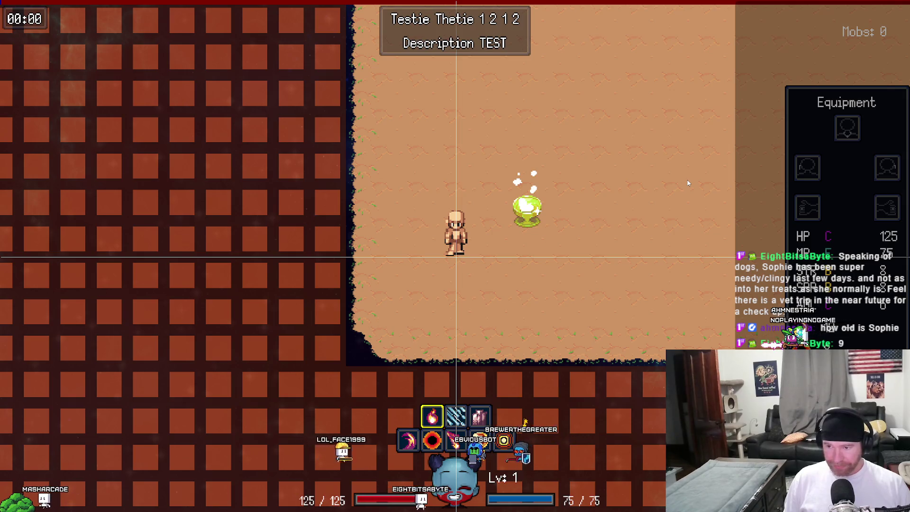
- Close the running game to get back to the drawEquipmentSkillDamage code
key(Escape)
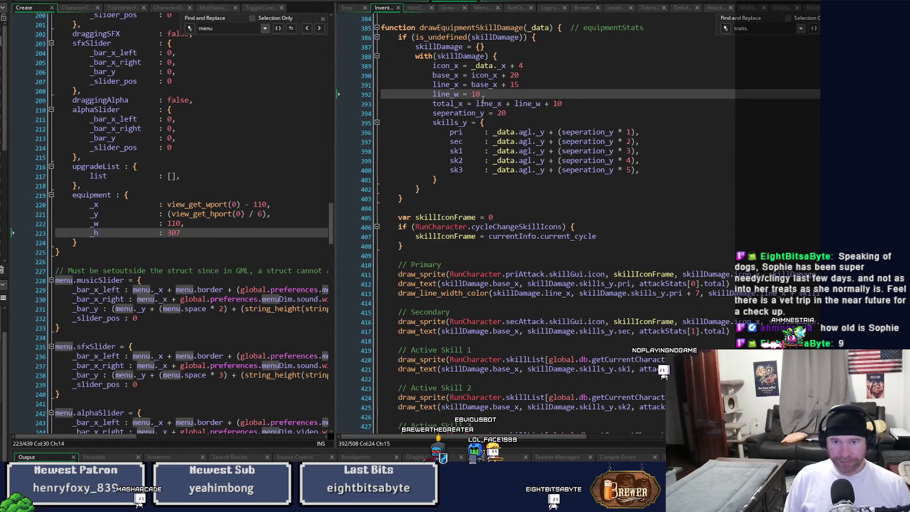
- Change the underline offset on line 391 from 15 to 20 and the width on line 392 from 10 to 15
double_click(514, 85)
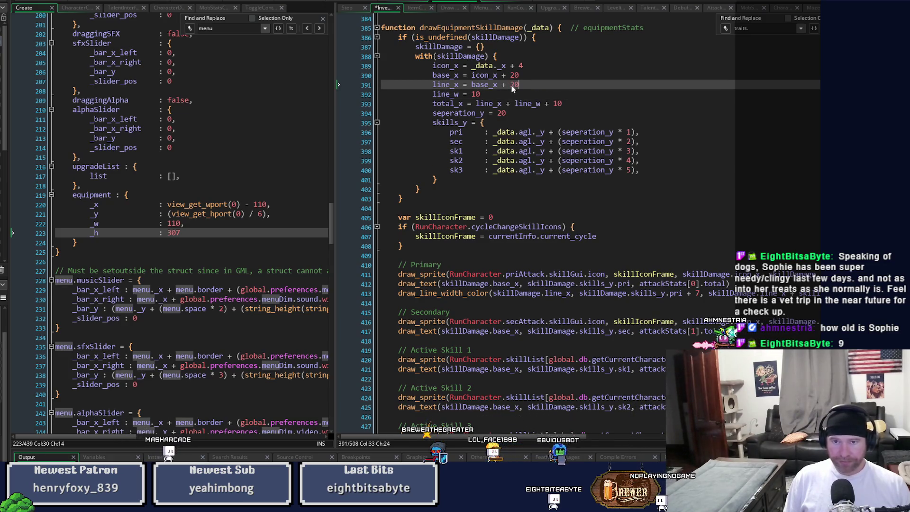
text(20)
key(Down)
double_click(475, 94)
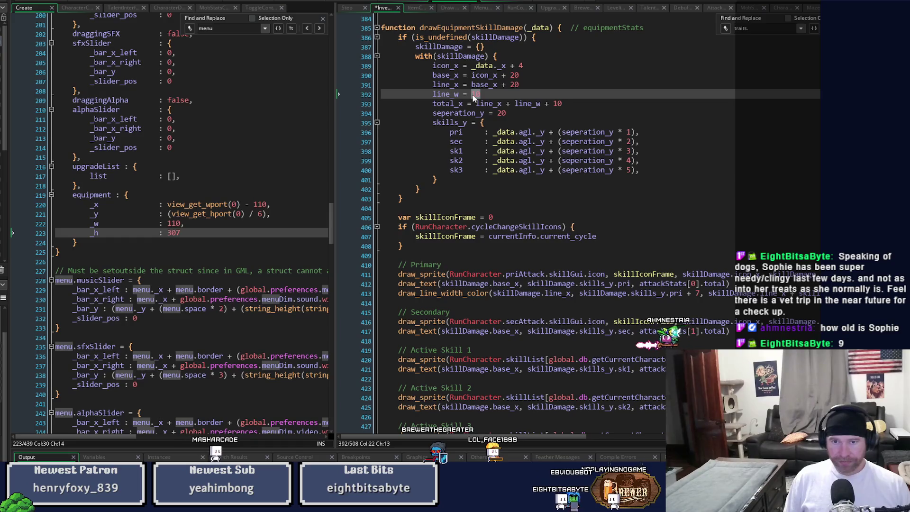
text(15)
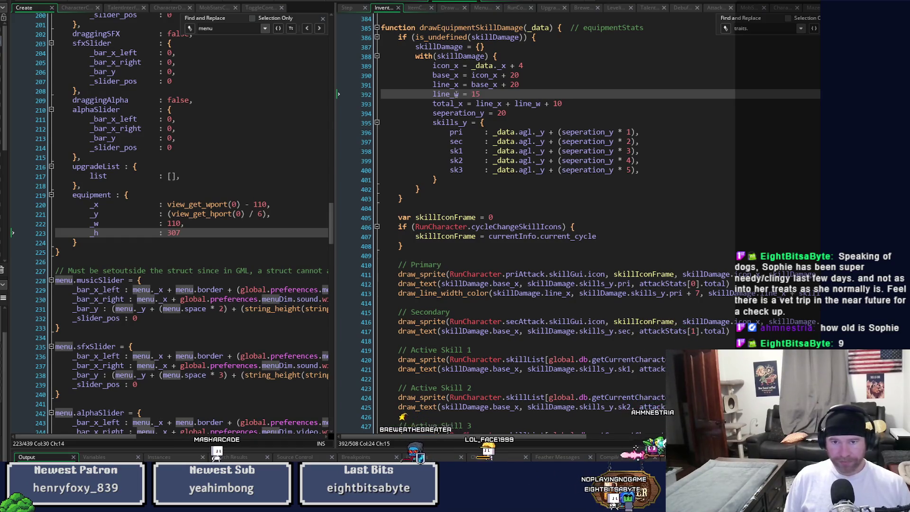
key(F6)
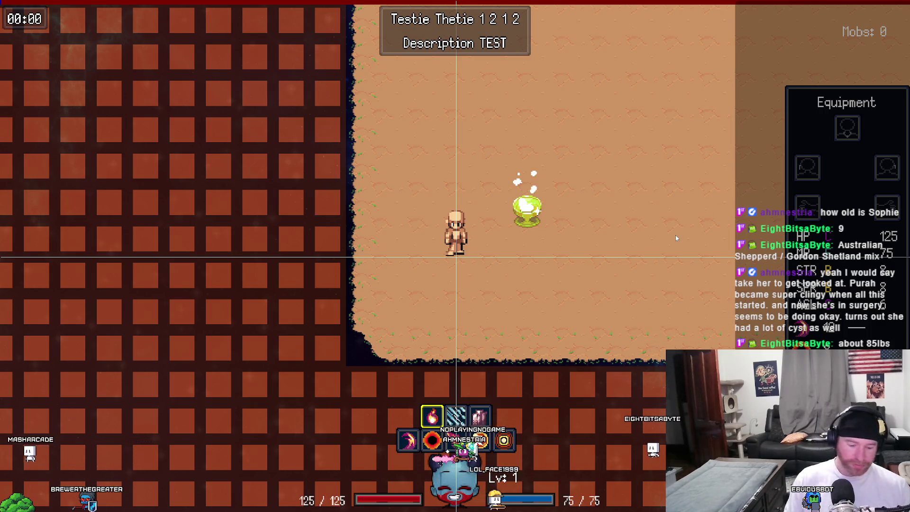
key(Escape)
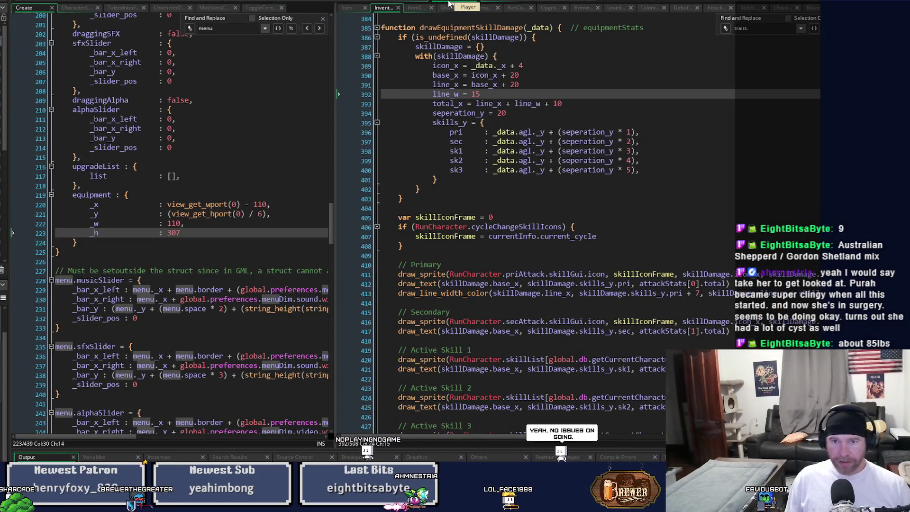
- Duplicate the Primary damage draw_text call onto a new line 414 below the underline
click(399, 283)
key(shift+End)
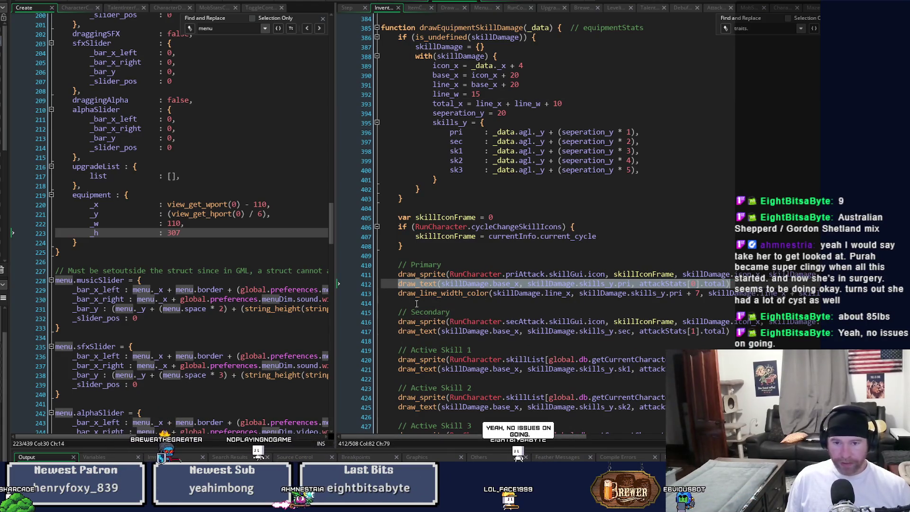
click(416, 303)
key(Return)
key(Up)
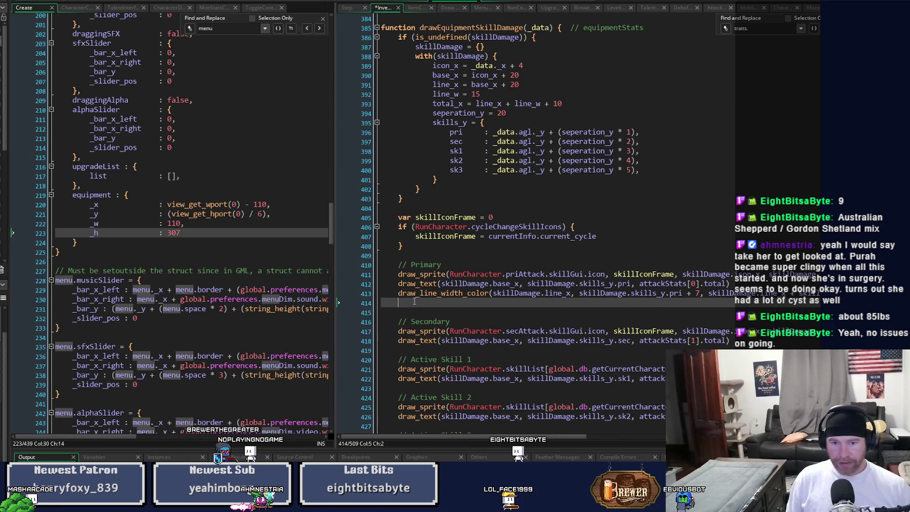
key(ctrl+v)
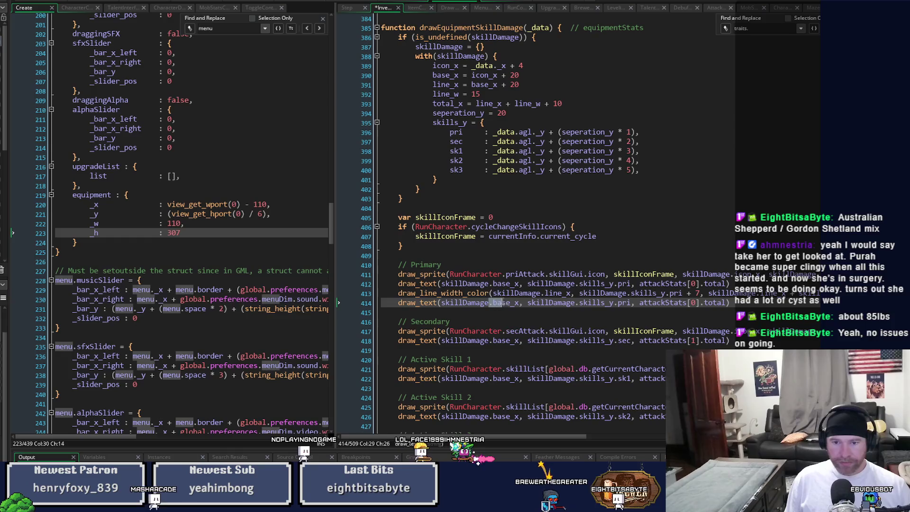
- Change the copied line's x argument from base_x to total_x
click(510, 303)
drag(510, 304, 493, 303)
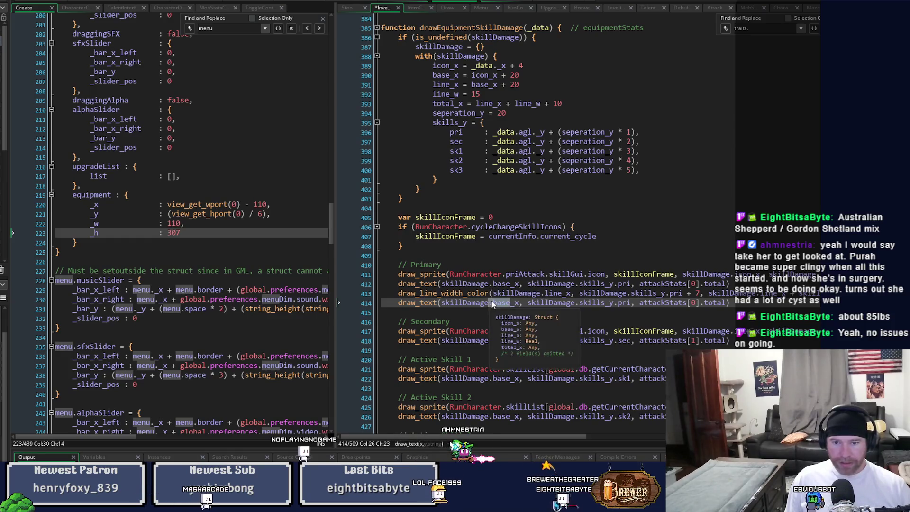
text(total)
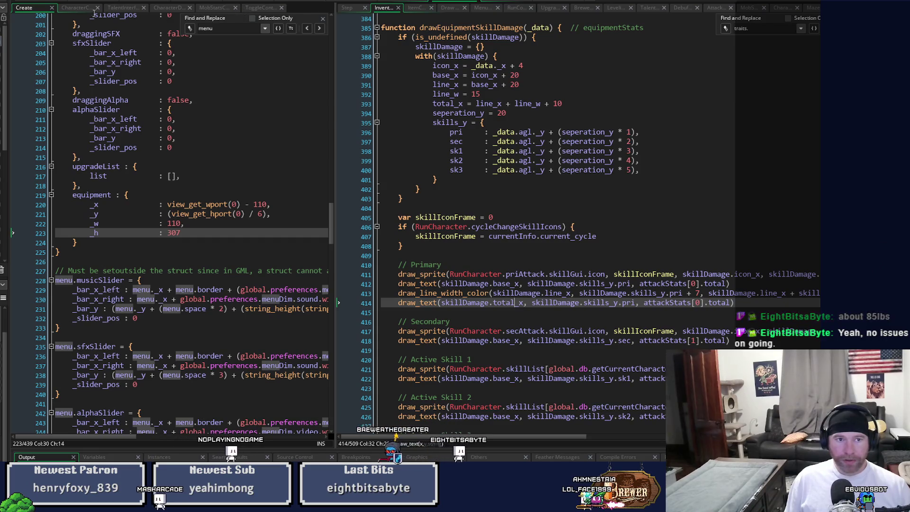
click(78, 8)
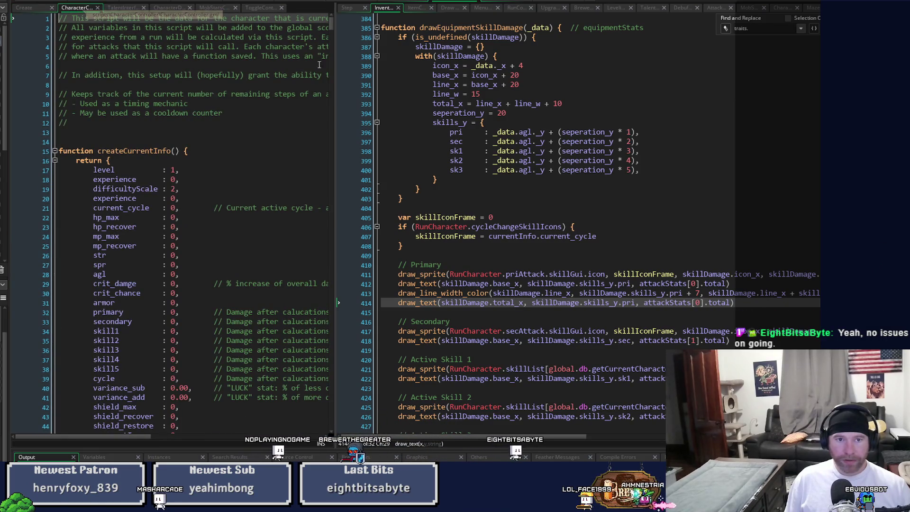
- Replace attackStats[0].total on line 414 with global.playerCharacter.currentInfo.primary from CharacterController line 517
drag(334, 72, 483, 57)
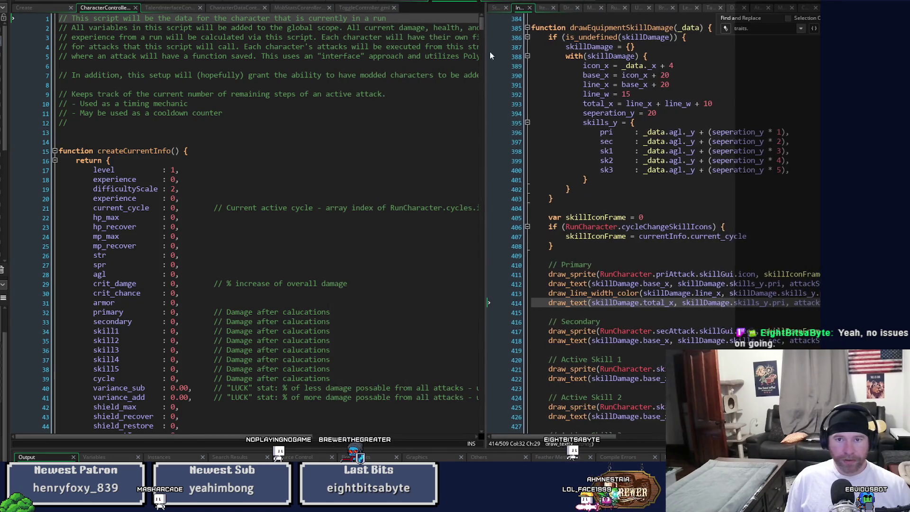
drag(482, 26, 468, 169)
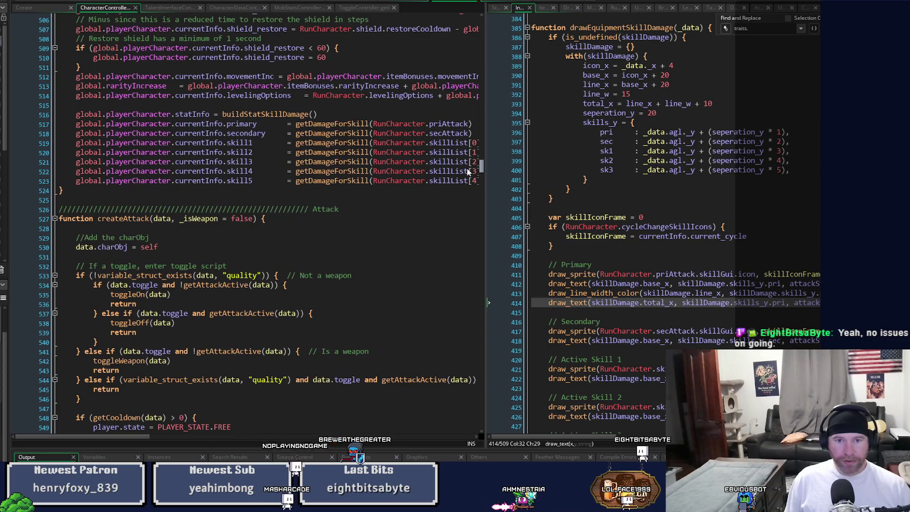
scroll(468, 172, up, 2)
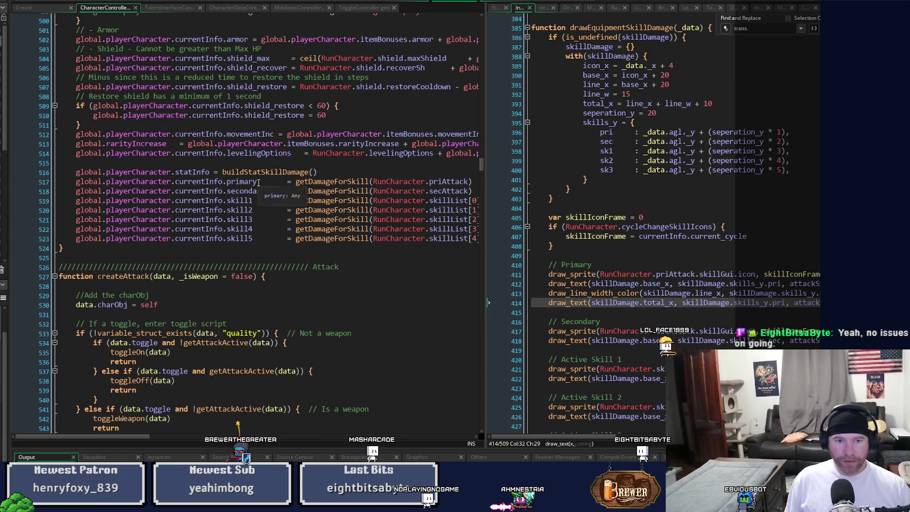
drag(257, 182, 77, 182)
key(ctrl+c)
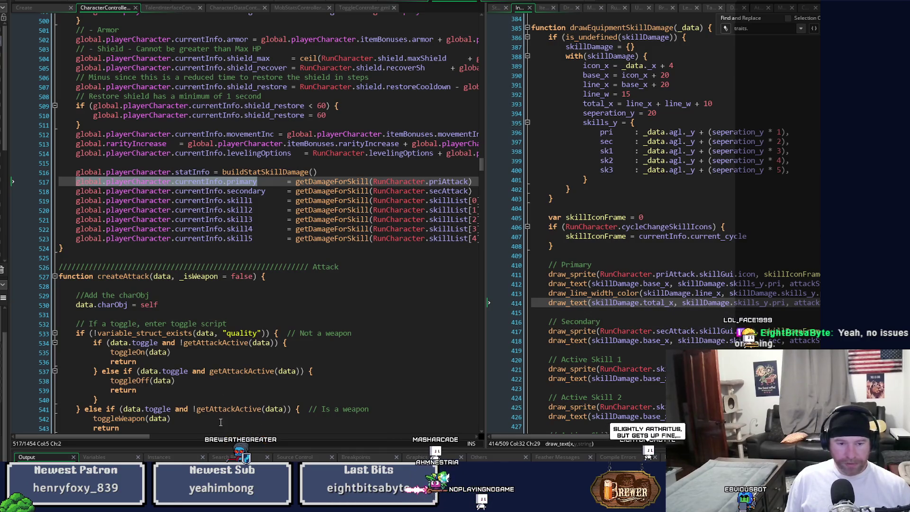
mouse_move(126, 438)
mouse_down()
mouse_move(147, 440)
mouse_move(124, 441)
mouse_up()
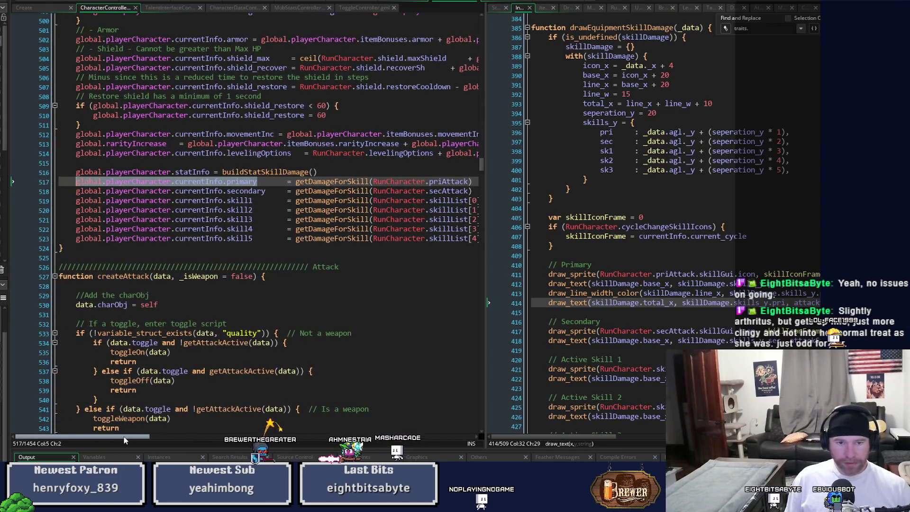
mouse_move(576, 435)
mouse_down()
mouse_move(629, 436)
mouse_move(619, 436)
mouse_up()
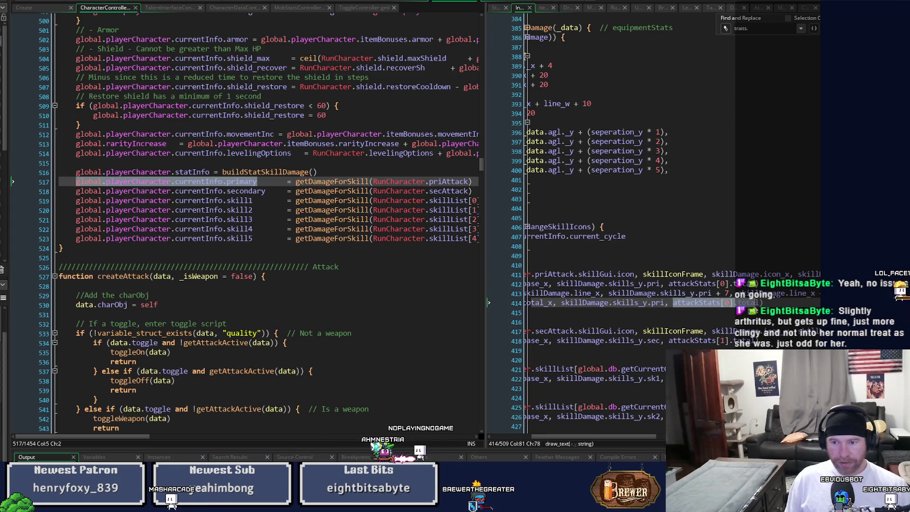
key(ctrl+v)
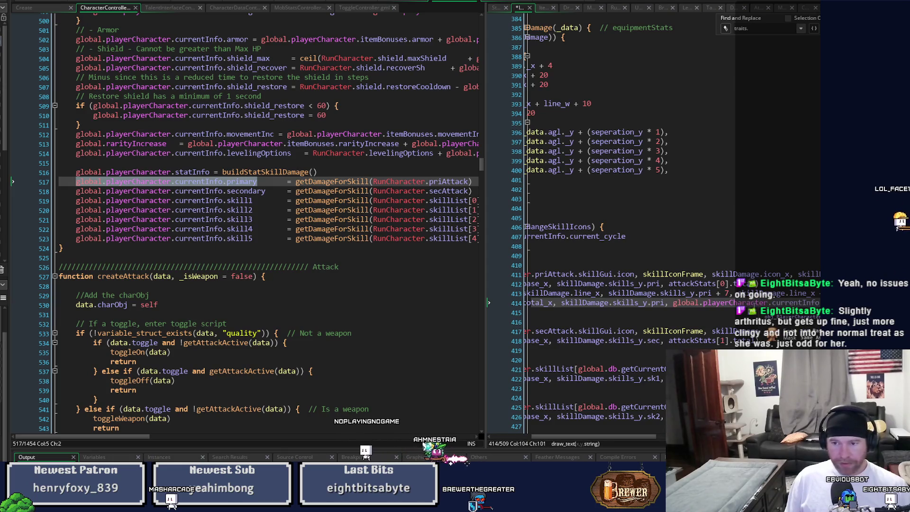
mouse_move(625, 437)
mouse_down()
mouse_move(586, 444)
mouse_move(661, 437)
mouse_move(598, 436)
mouse_up()
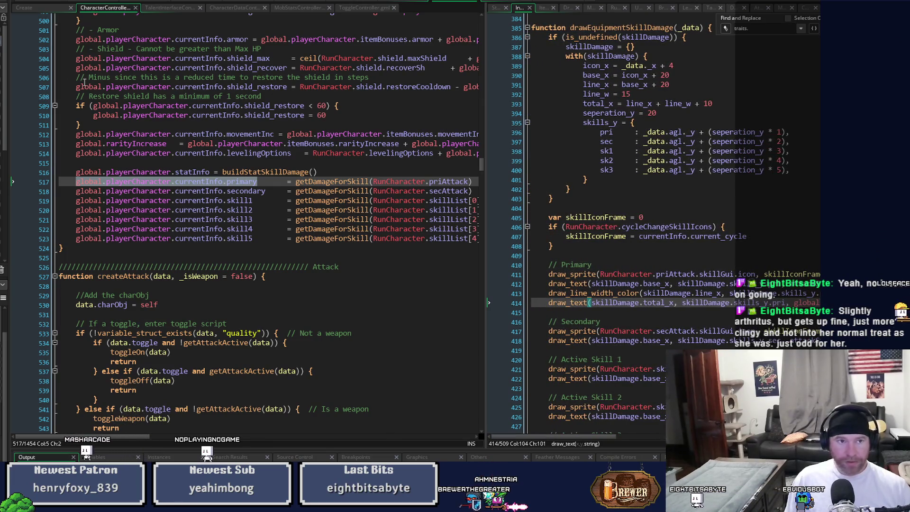
key(F5)
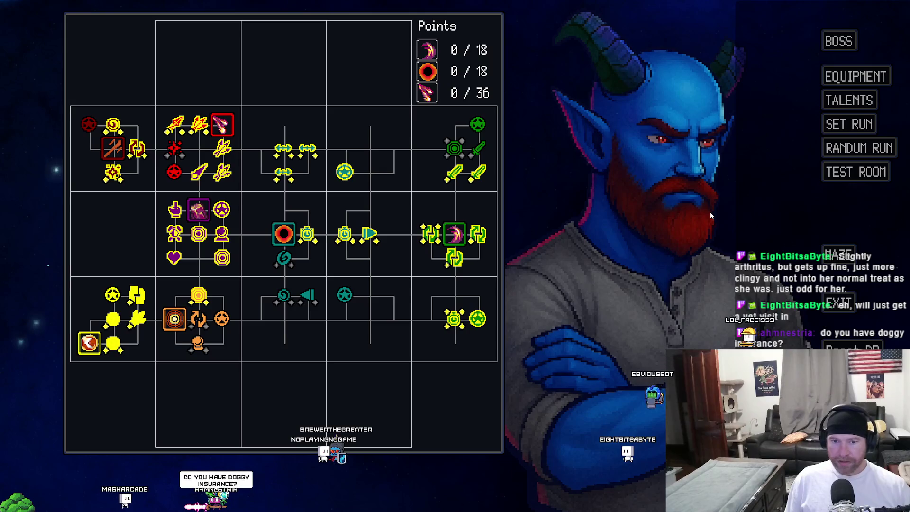
click(832, 175)
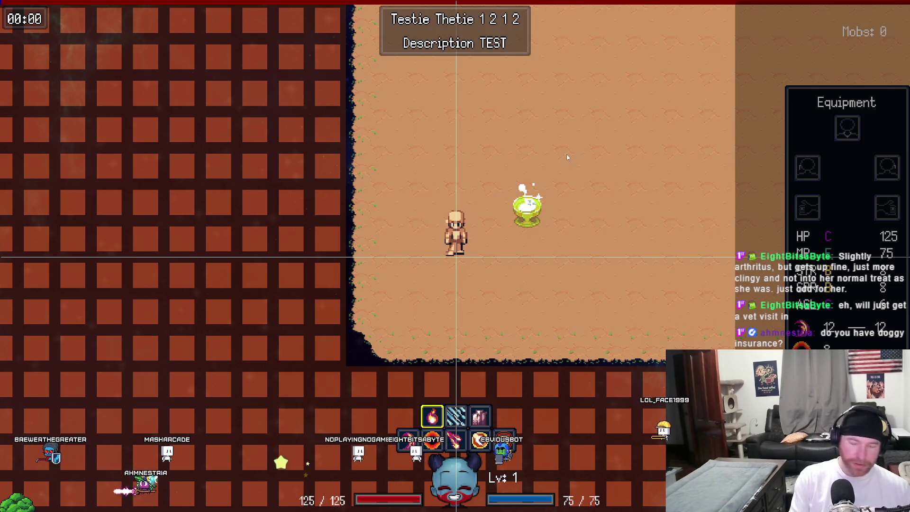
key(Escape)
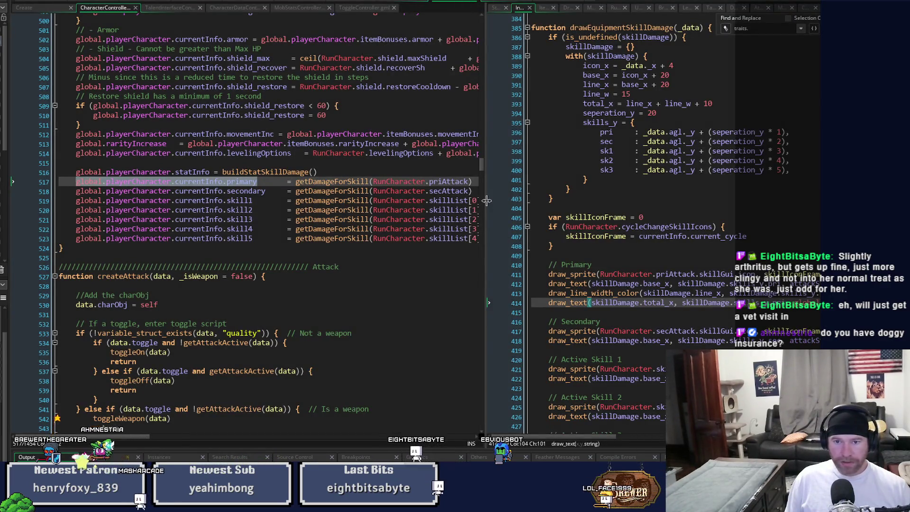
- Test-run the game to check the panel, then change total_x's gap on line 393 from + 13 to + 14
drag(487, 200, 311, 200)
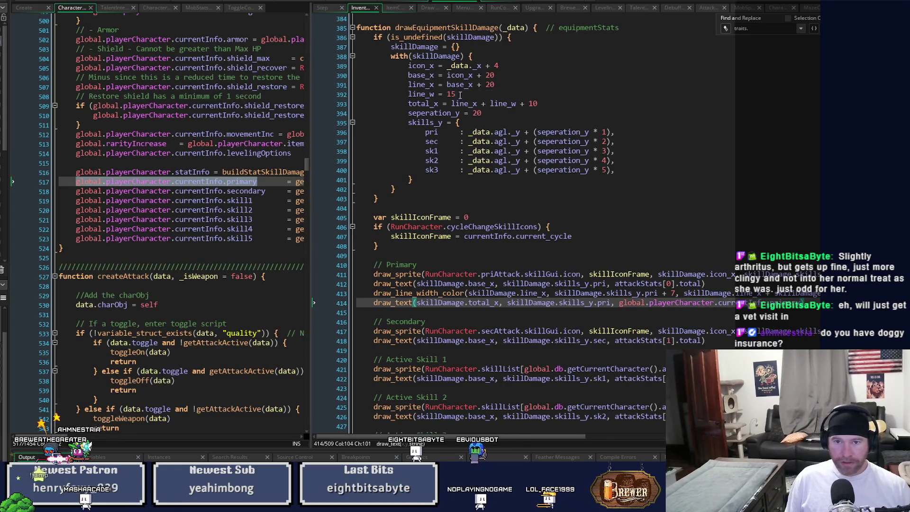
double_click(532, 104)
text(3)
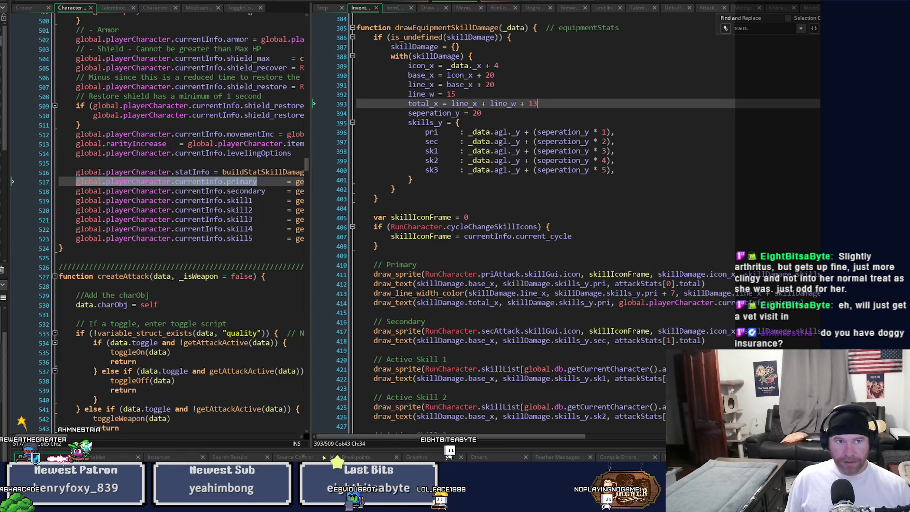
key(F6)
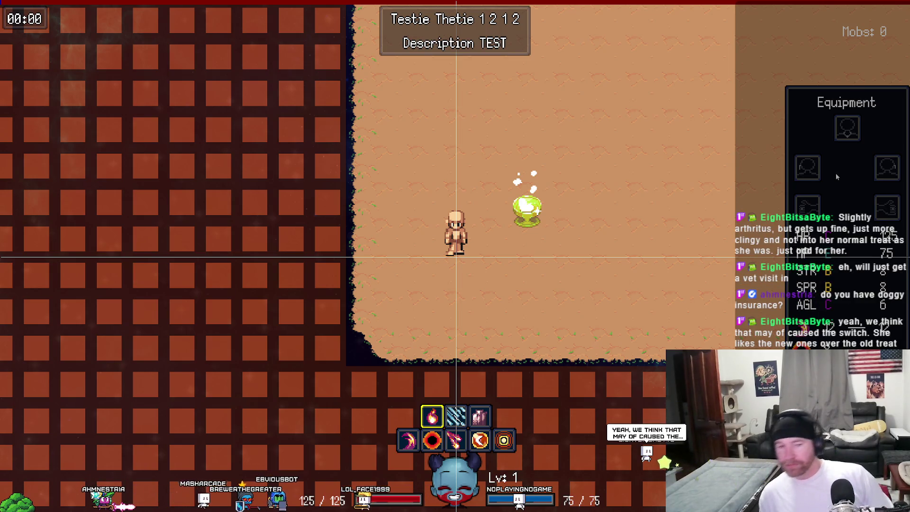
key(Escape)
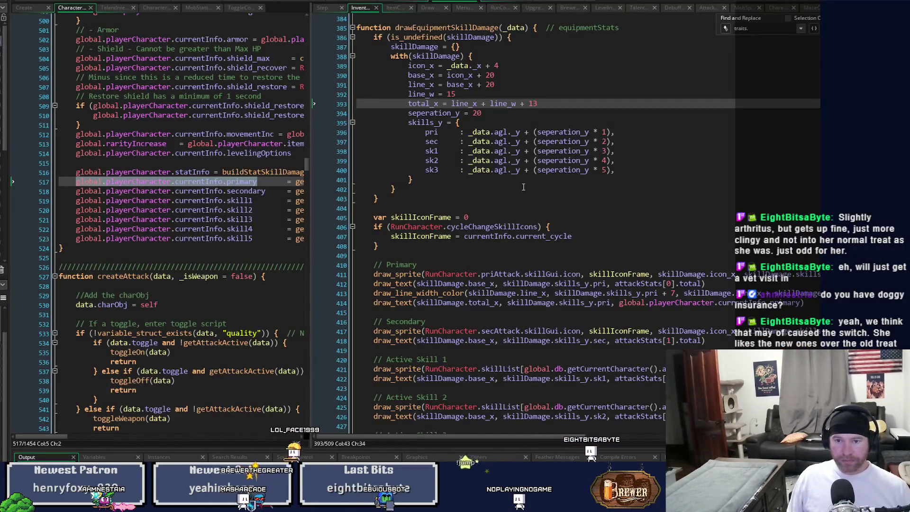
key(BackSpace)
text(4)
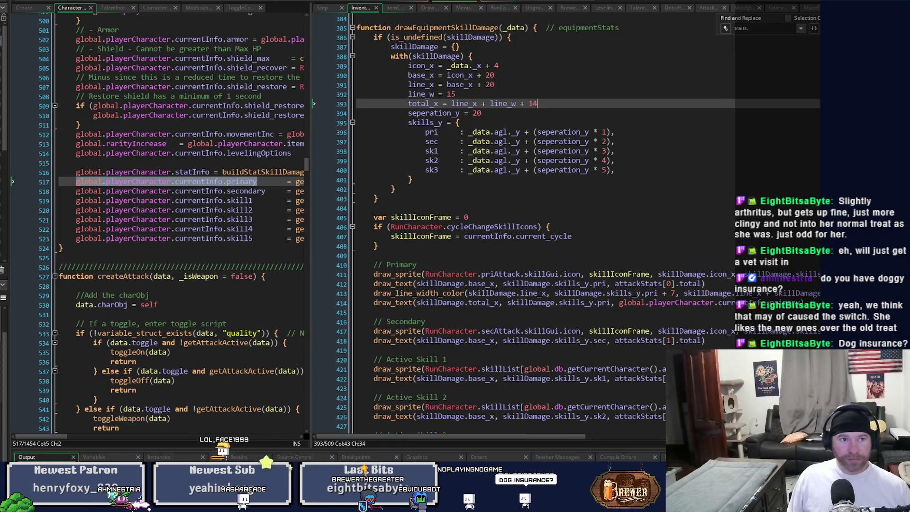
key(F5)
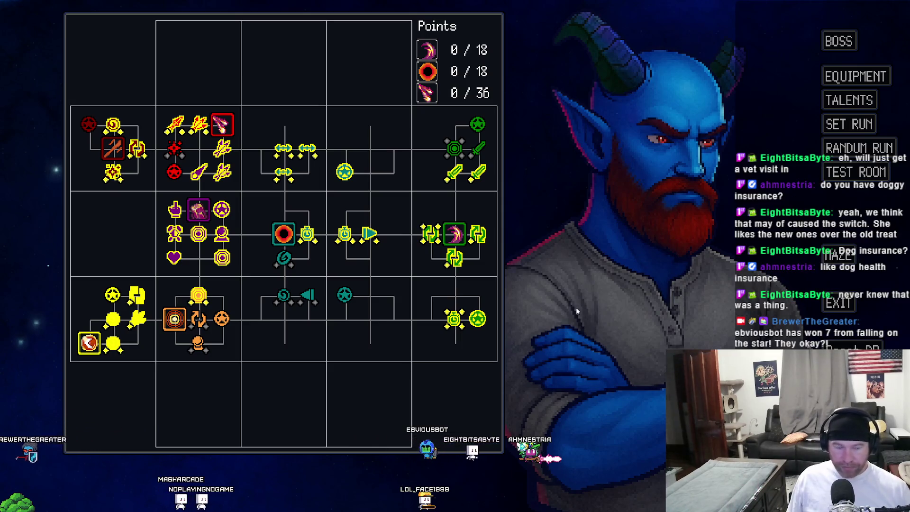
click(848, 176)
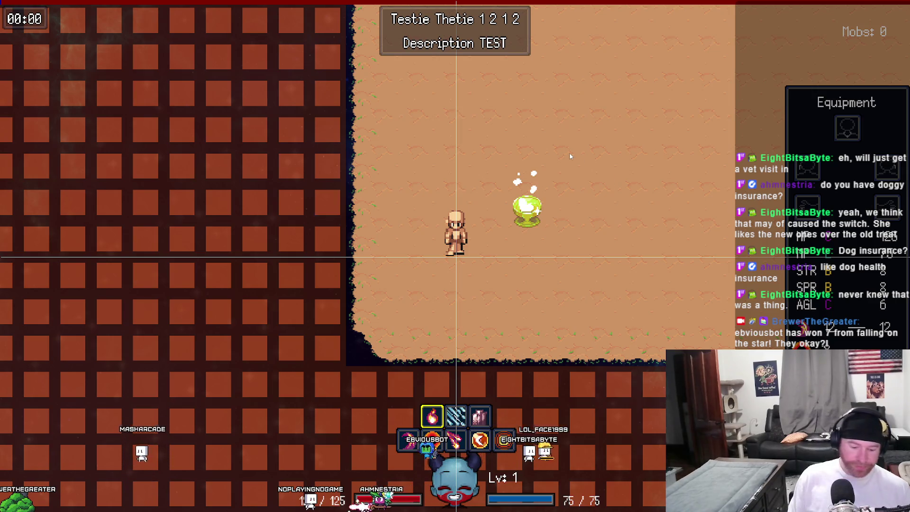
key(Escape)
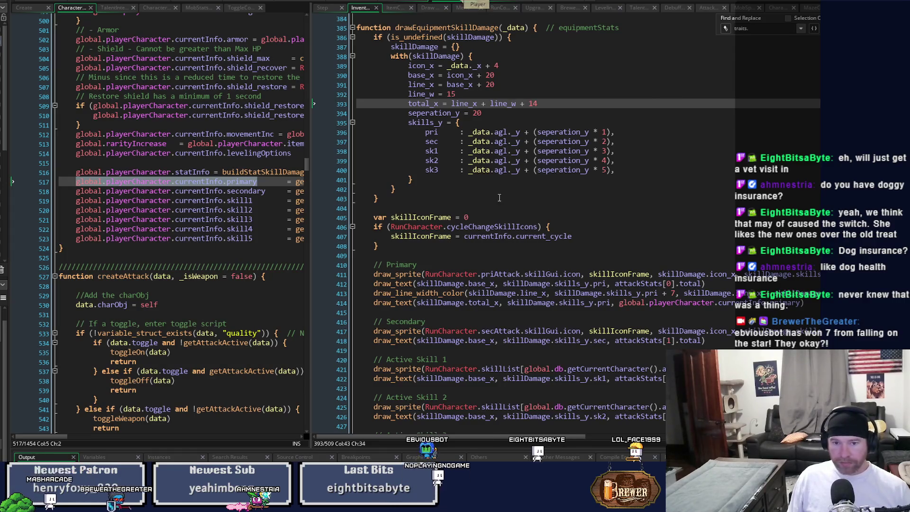
- Paste the Primary underline and total lines on a new line under the Secondary text
scroll(544, 299, down, 2)
scroll(665, 364, right, 3)
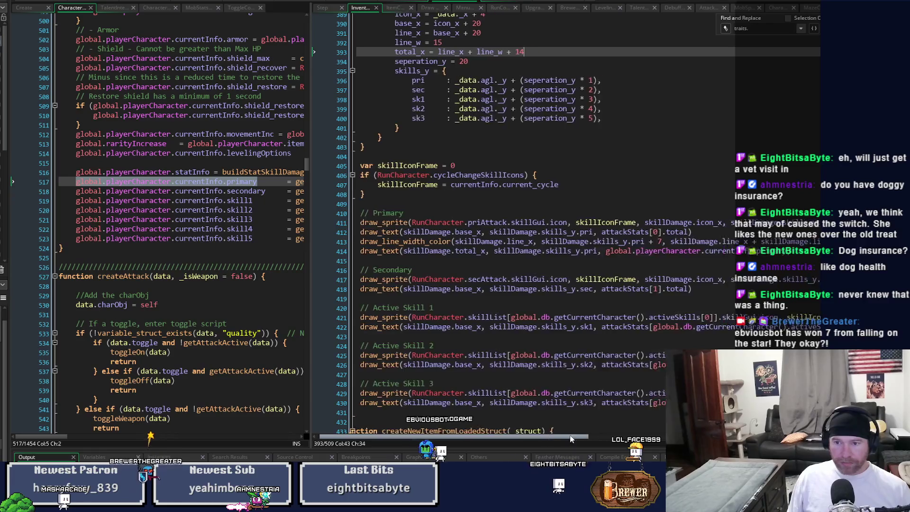
click(374, 243)
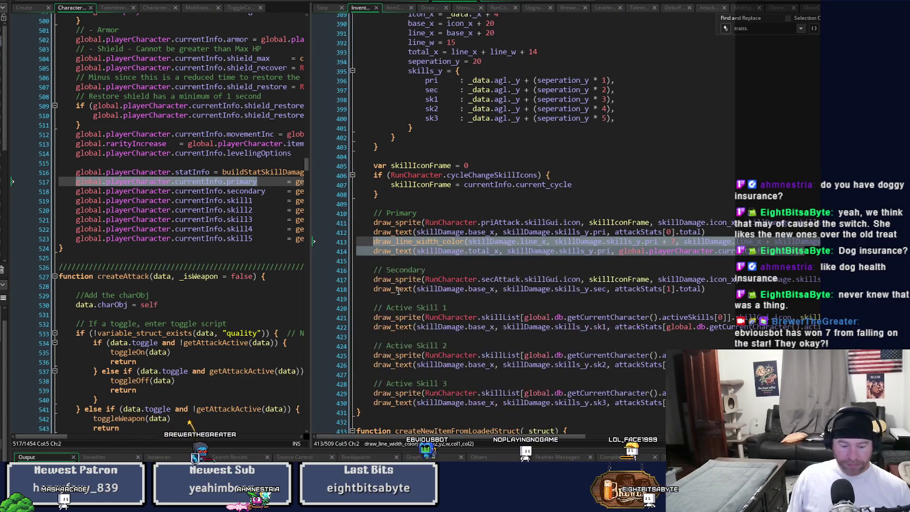
click(715, 289)
key(Return)
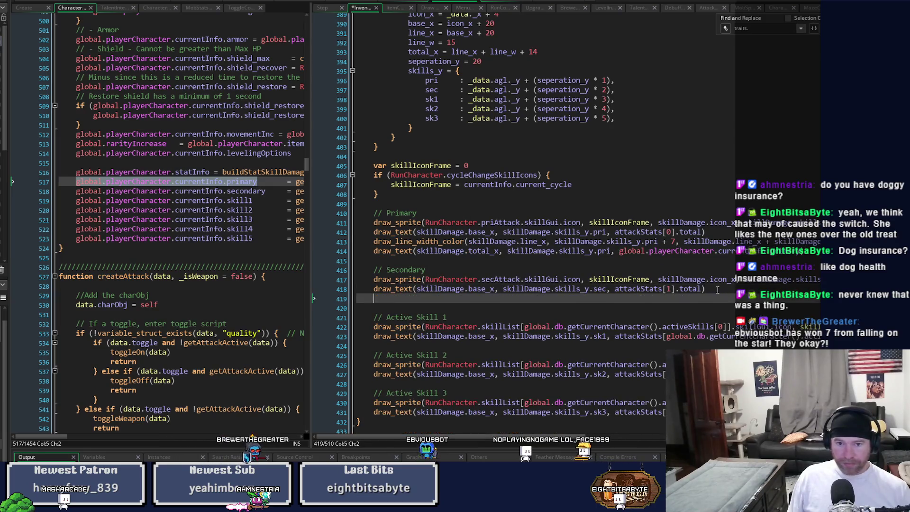
key(ctrl+v)
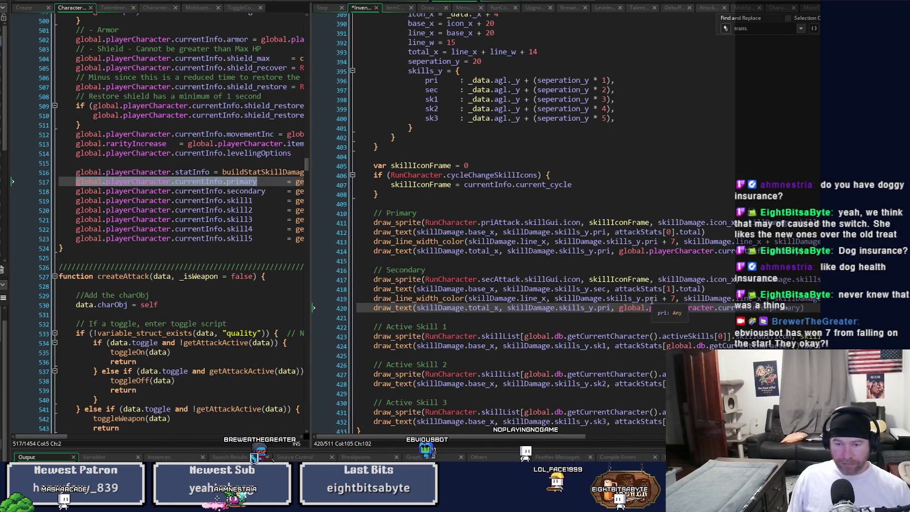
- Switch the pasted lines from pri to sec and primary to secondary, then save the script
click(651, 299)
text(sec)
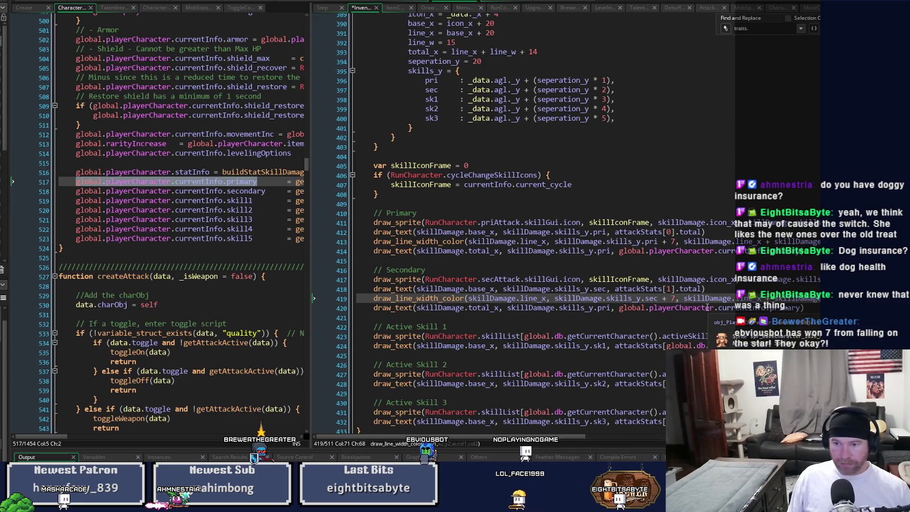
scroll(642, 386, right, 5)
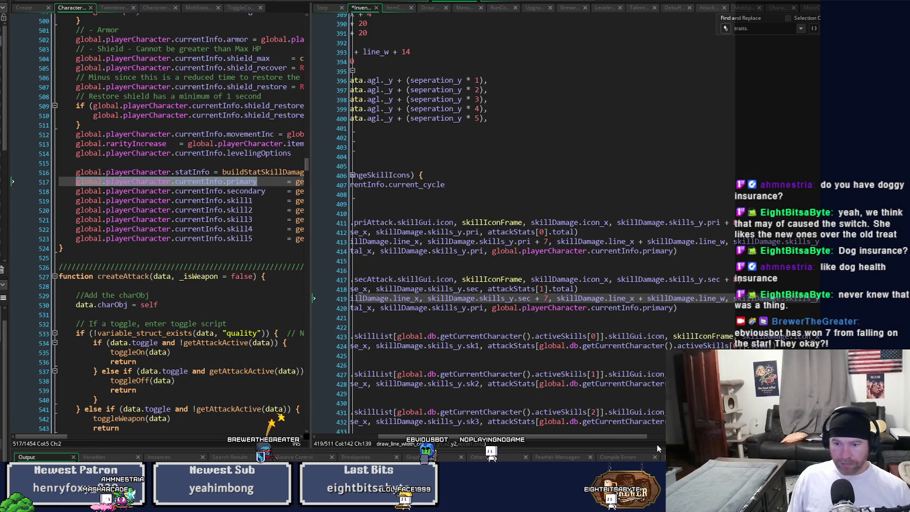
scroll(644, 436, right, 1)
drag(649, 438, 575, 441)
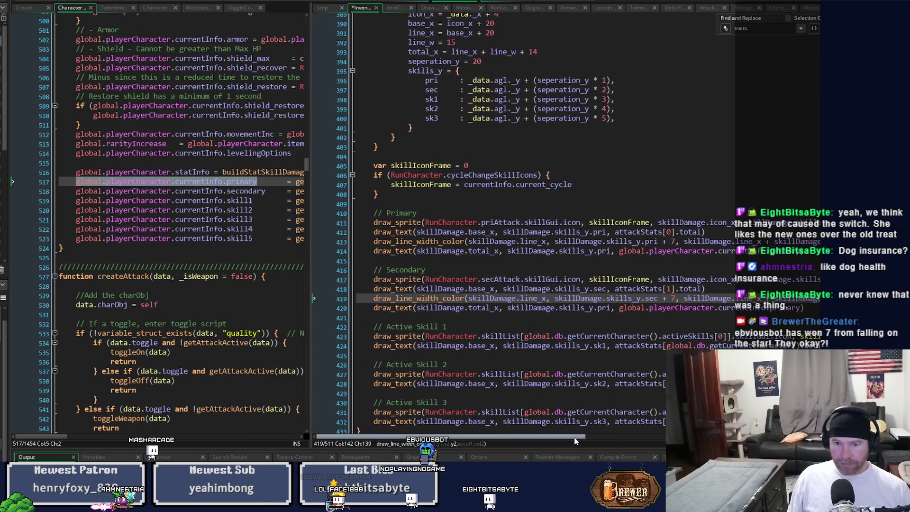
double_click(603, 309)
text(sec)
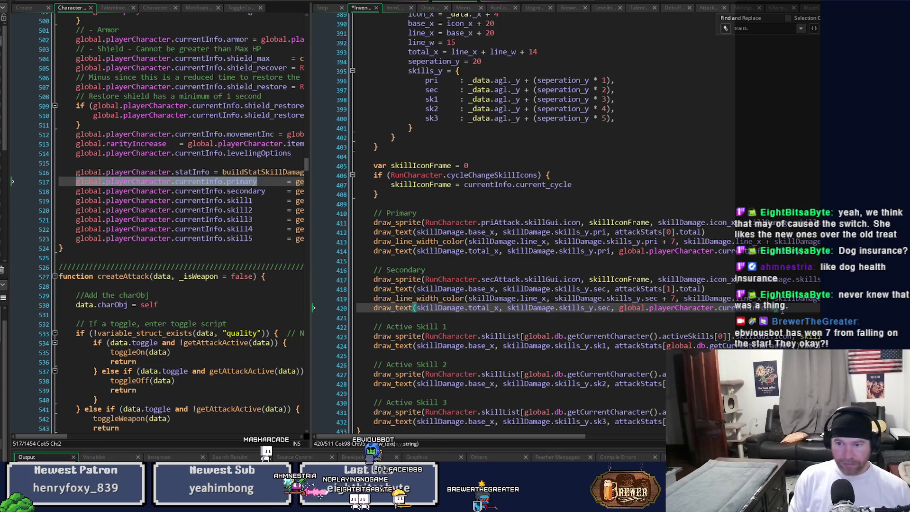
text(y)
key(ctrl+s)
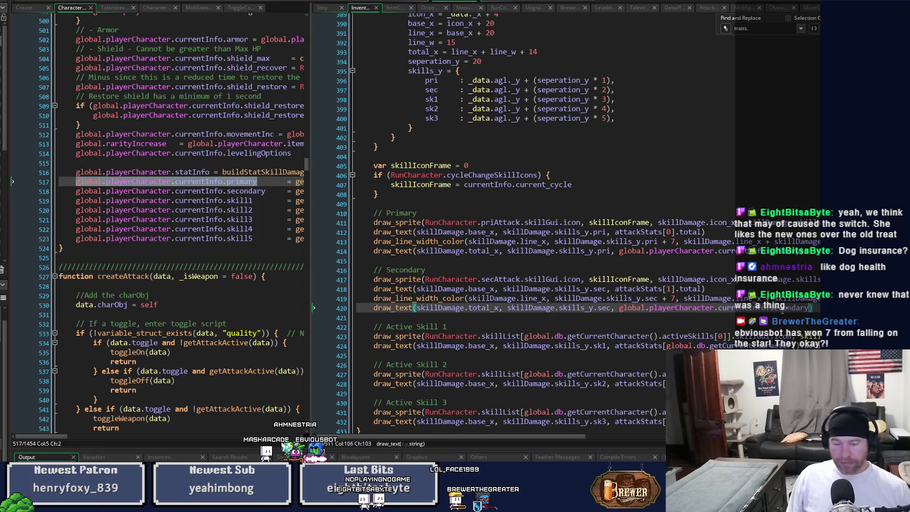
mouse_move(581, 439)
mouse_down()
mouse_move(663, 436)
mouse_move(597, 436)
mouse_move(627, 436)
mouse_up()
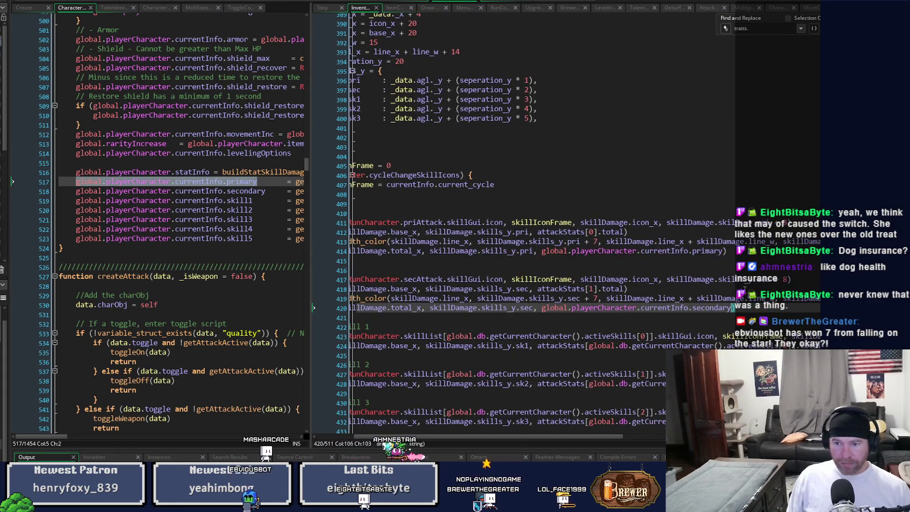
mouse_move(743, 310)
mouse_down()
mouse_move(363, 310)
mouse_move(374, 298)
mouse_up()
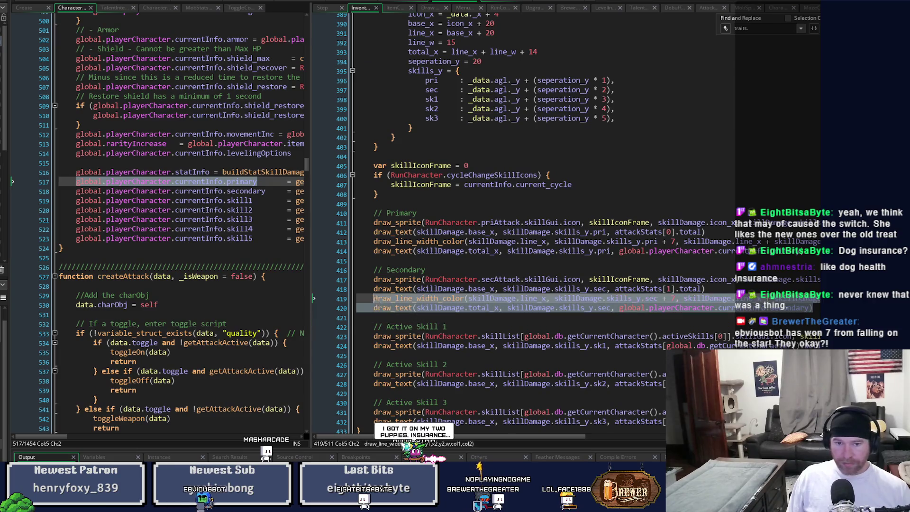
click(412, 346)
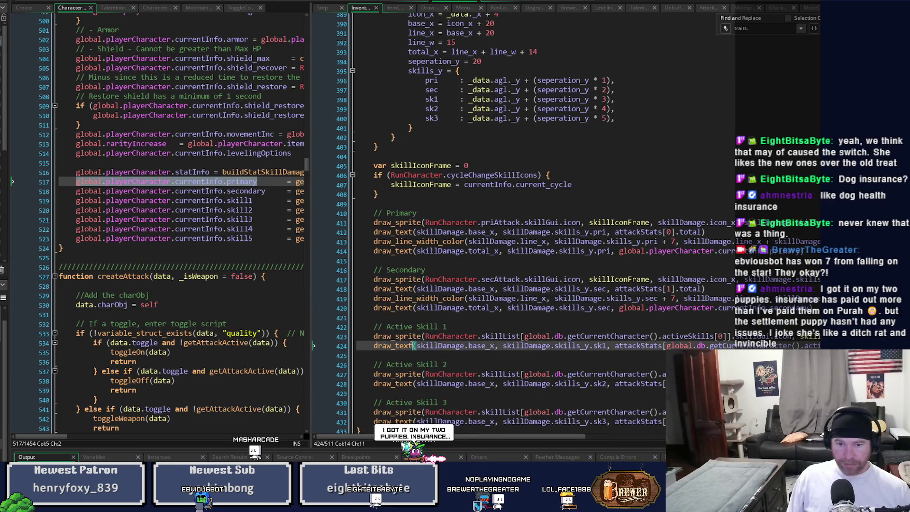
- Switch the pasted underline and total lines for Active Skill 1 to the sk1 row
key(End)
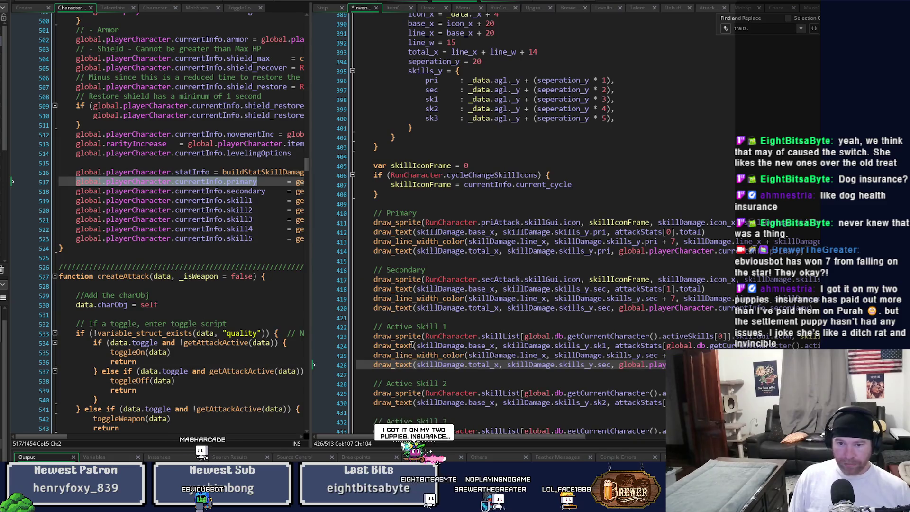
double_click(651, 356)
text(sk1)
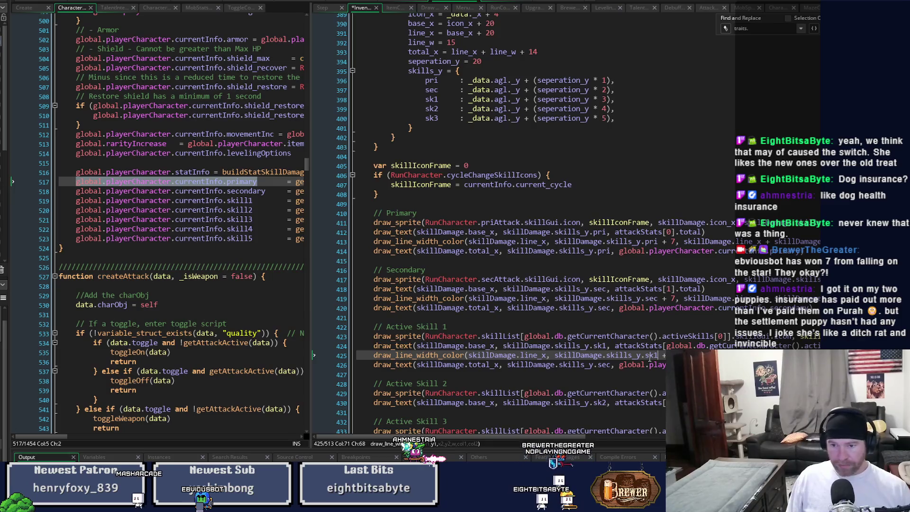
scroll(484, 441, right, 1)
drag(483, 441, 537, 442)
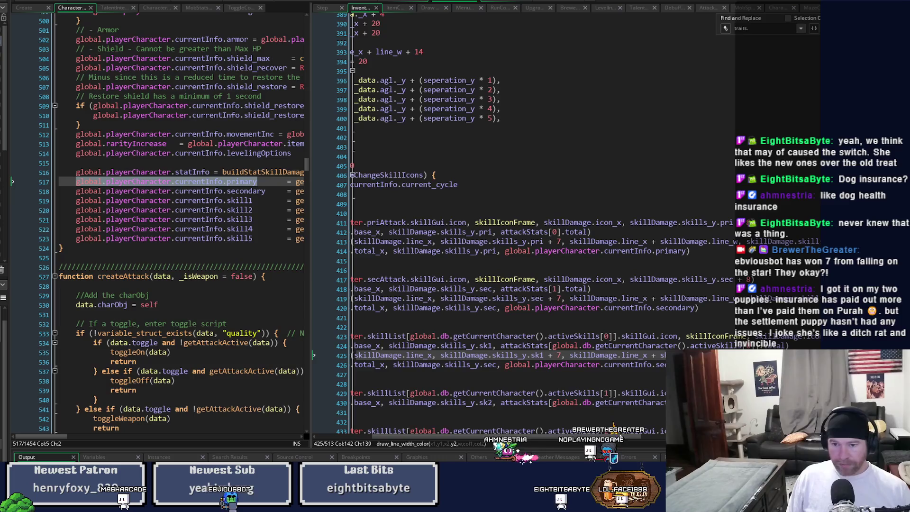
drag(616, 435, 588, 436)
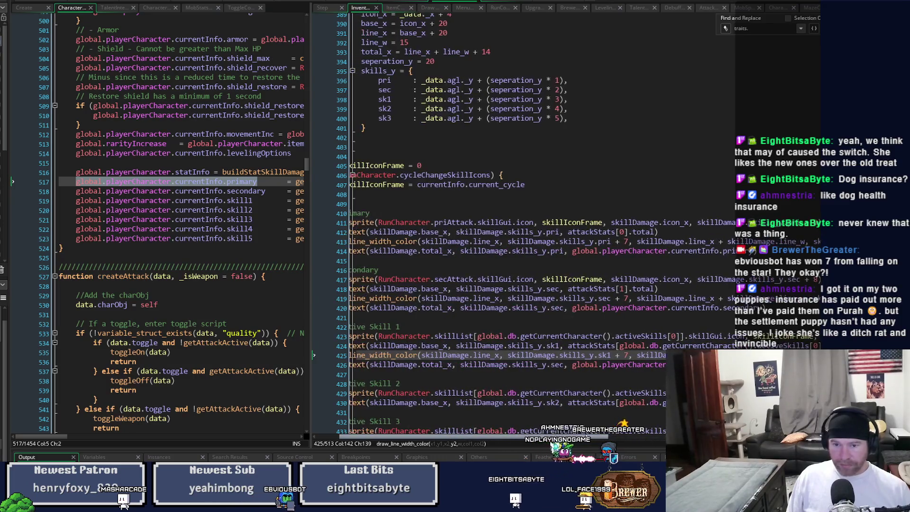
double_click(552, 364)
text(sk1)
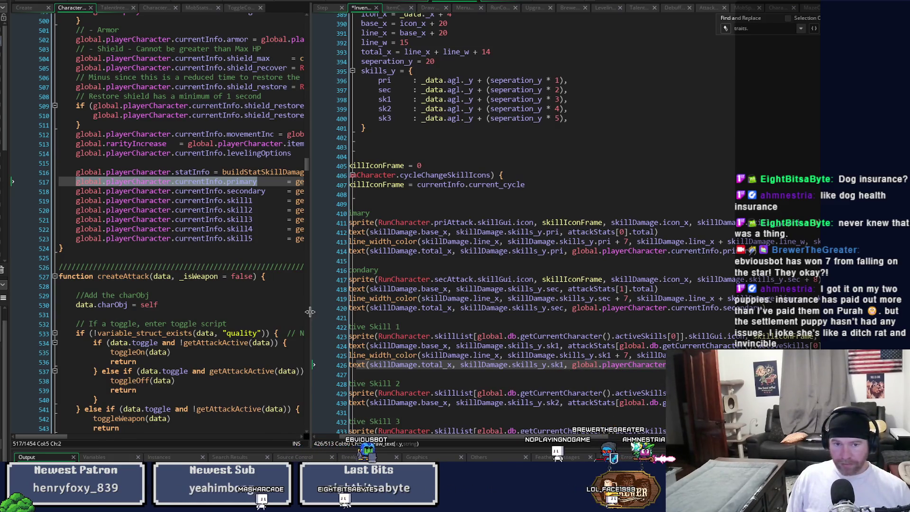
- Replace the total line's damage source with the getDamageForSkill call
drag(310, 311, 527, 308)
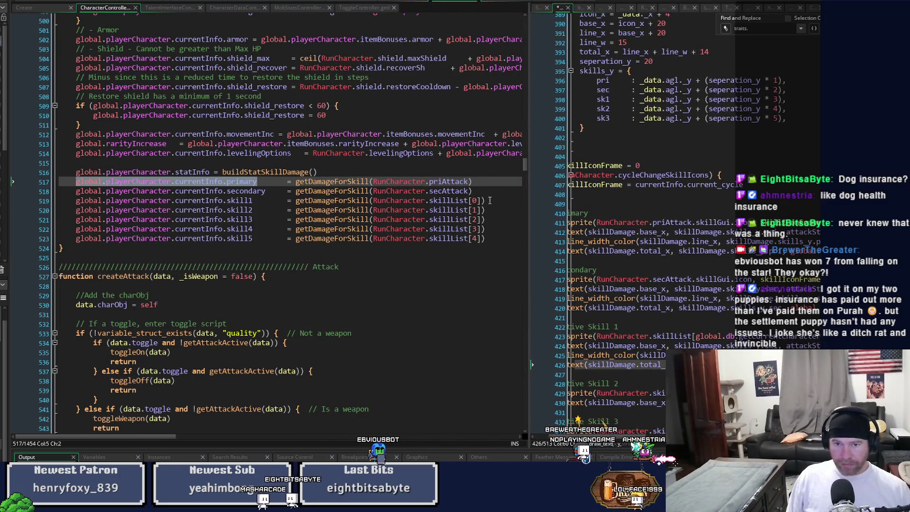
drag(489, 200, 297, 201)
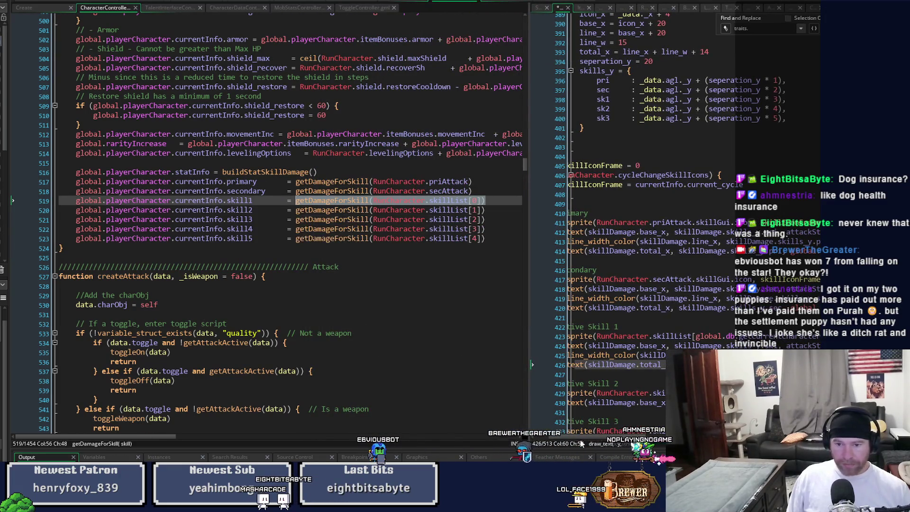
drag(530, 405, 273, 405)
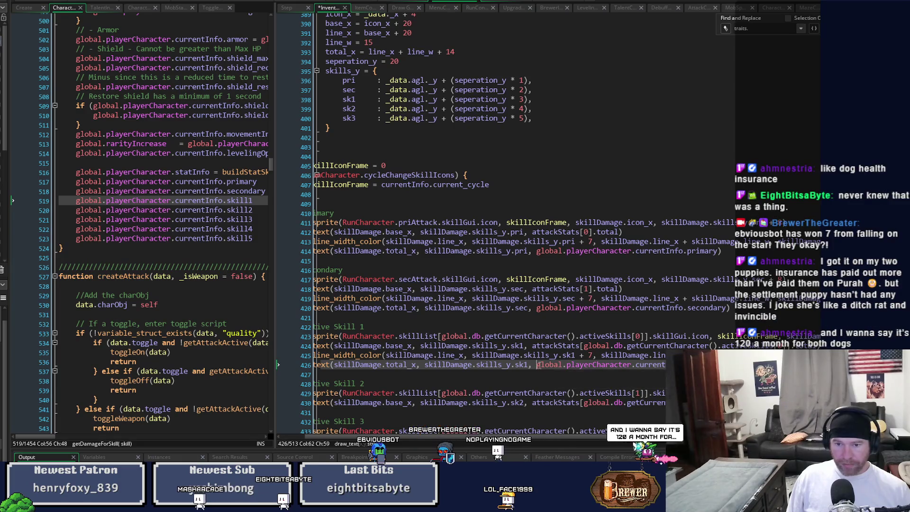
drag(536, 364, 756, 365)
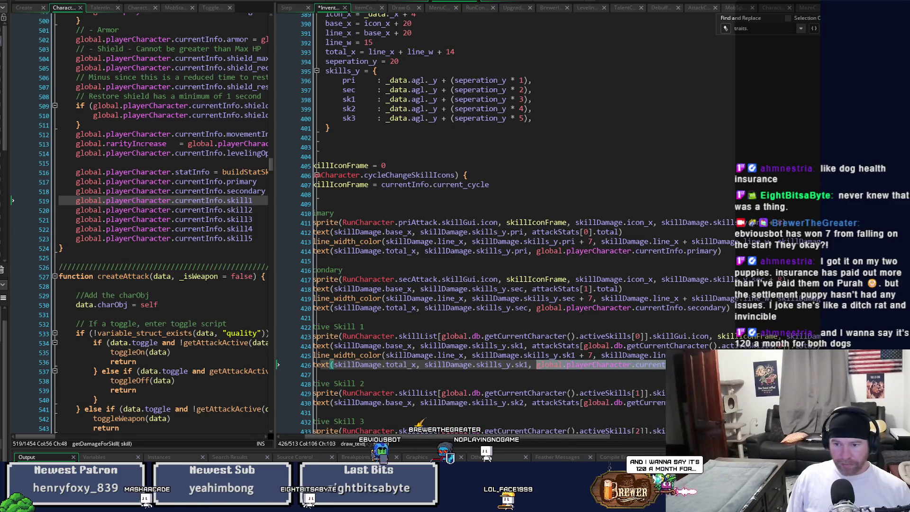
key(ctrl+v)
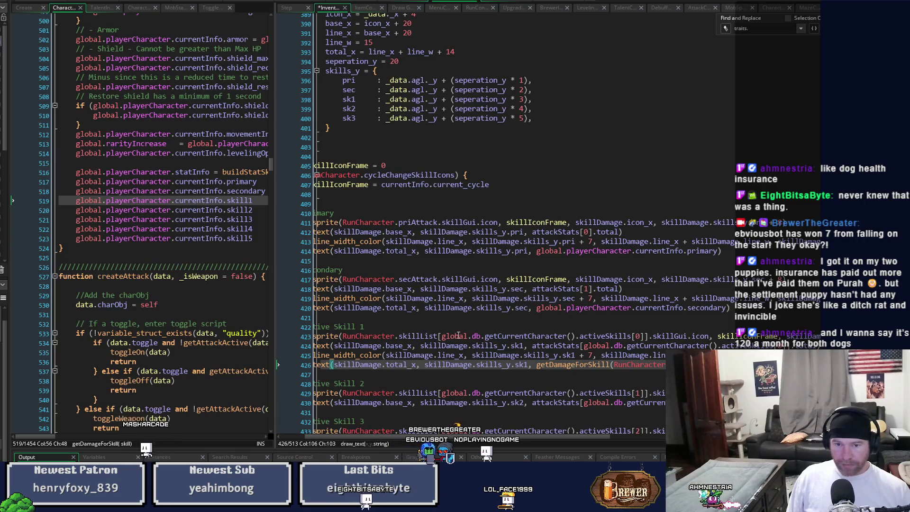
- Put global.db.getCurrentCharacter().activeSkills[0] into the skillList index on line 426, then select lines 425–426
click(440, 336)
drag(441, 336, 645, 337)
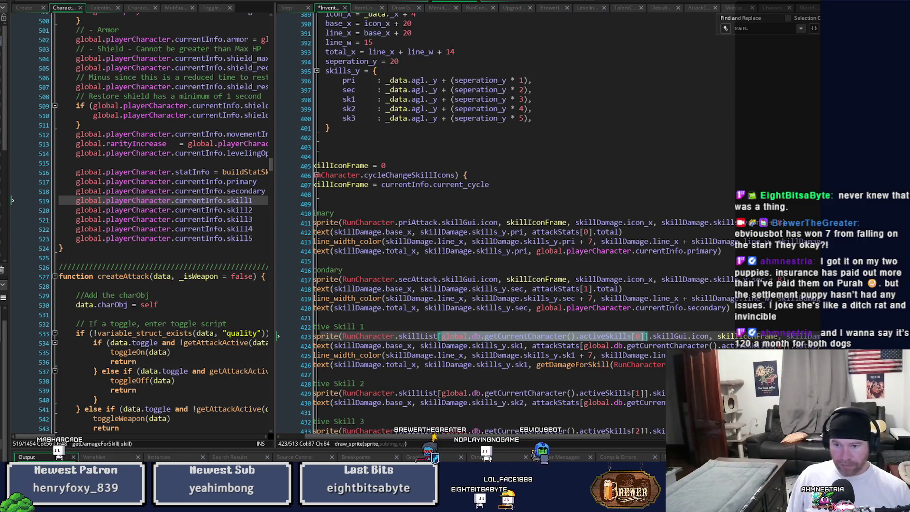
key(ctrl+c)
click(713, 365)
key(ctrl+v)
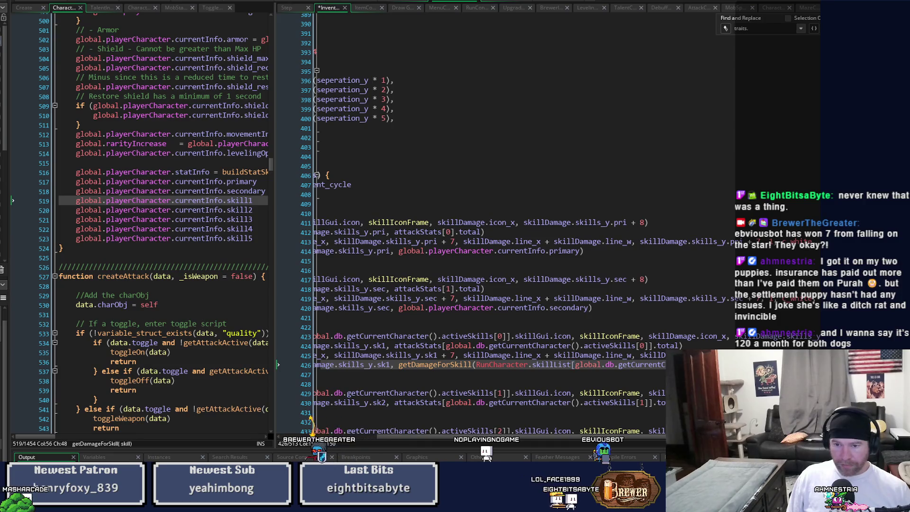
key(Up)
key(Home)
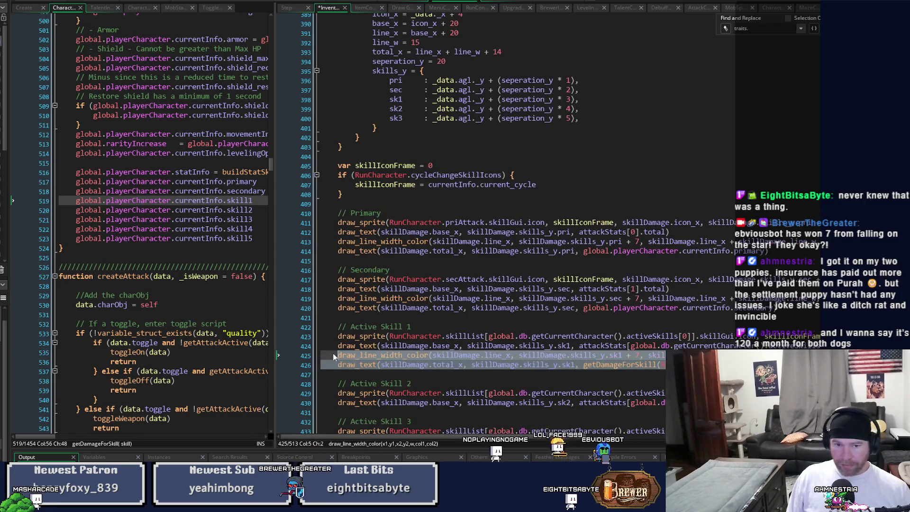
- Paste the copied underline and total lines under Active Skill 2's draw_text line
scroll(451, 332, down, 3)
click(463, 334)
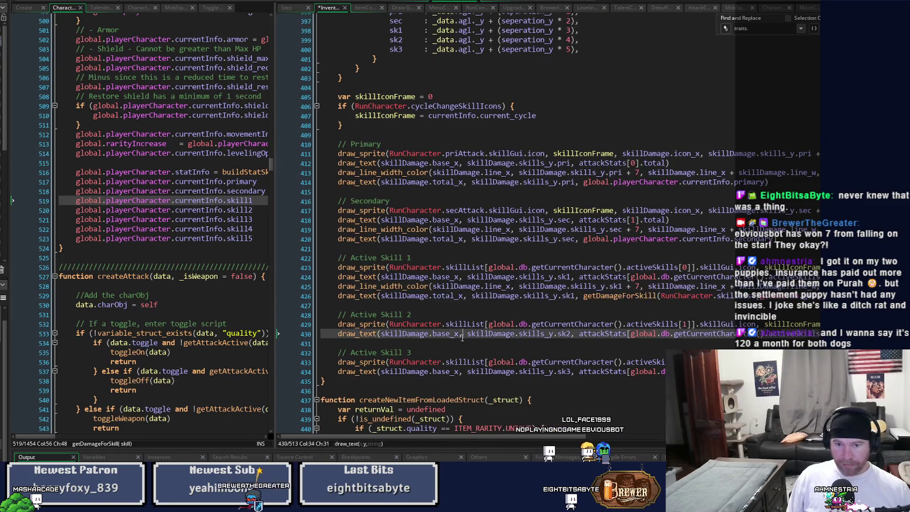
key(End)
key(Return)
key(ctrl+v)
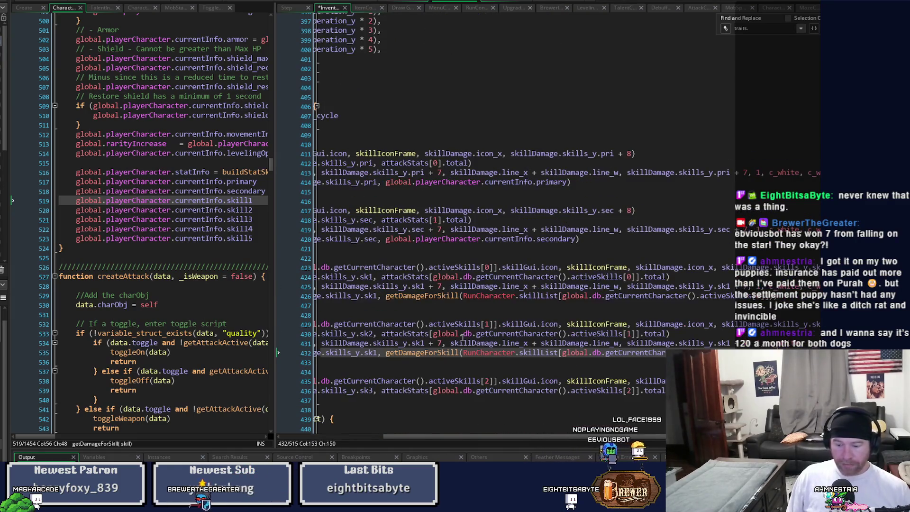
key(Home)
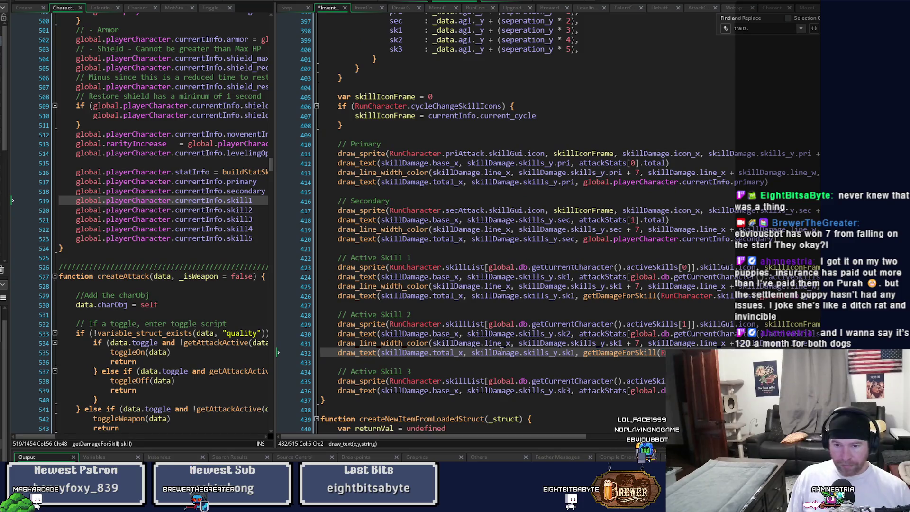
- Change sk1 to sk2 in both pasted Active Skill 2 lines
click(619, 344)
text(2)
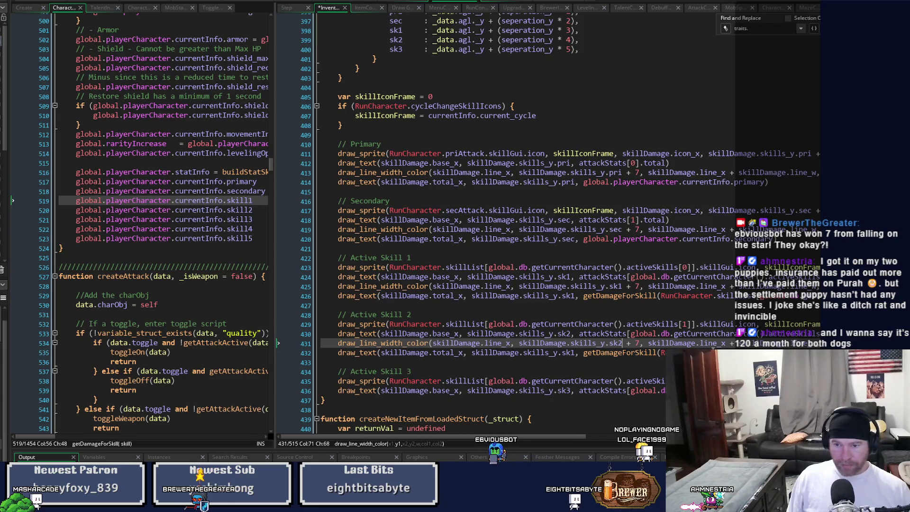
drag(498, 436, 562, 439)
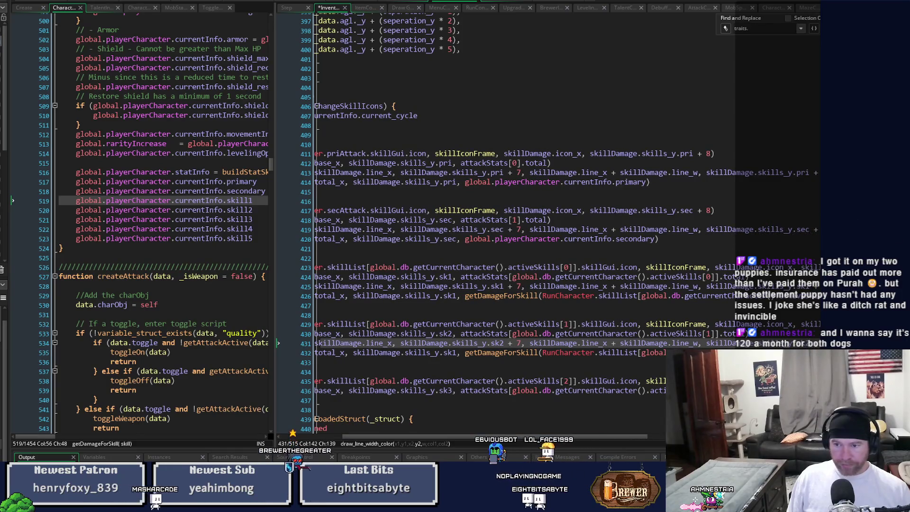
click(758, 352)
drag(655, 443, 596, 439)
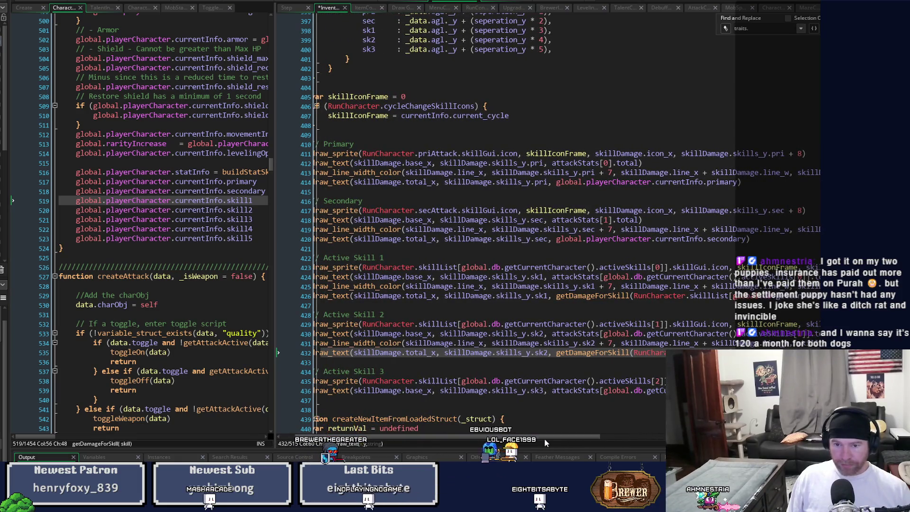
mouse_move(544, 438)
mouse_down()
mouse_move(741, 438)
mouse_move(557, 453)
mouse_up()
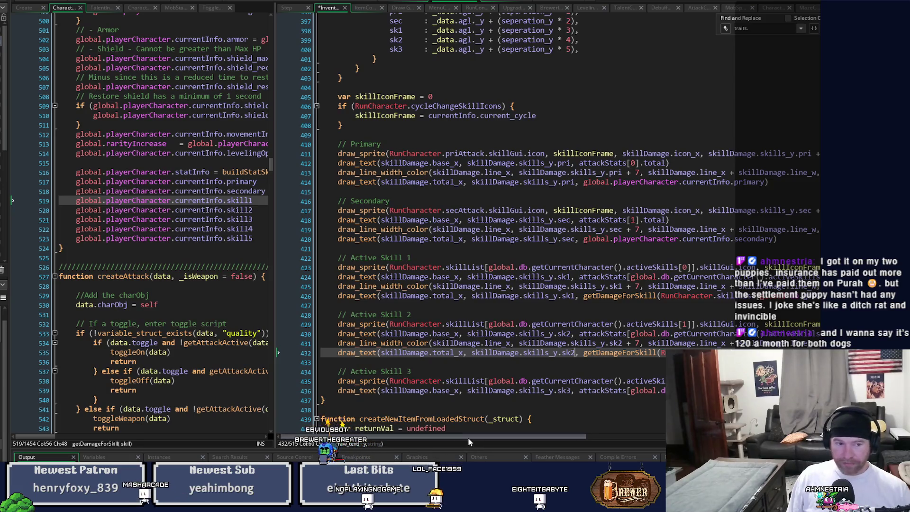
mouse_move(467, 438)
mouse_down()
mouse_move(487, 439)
mouse_move(649, 368)
mouse_up()
click(333, 346)
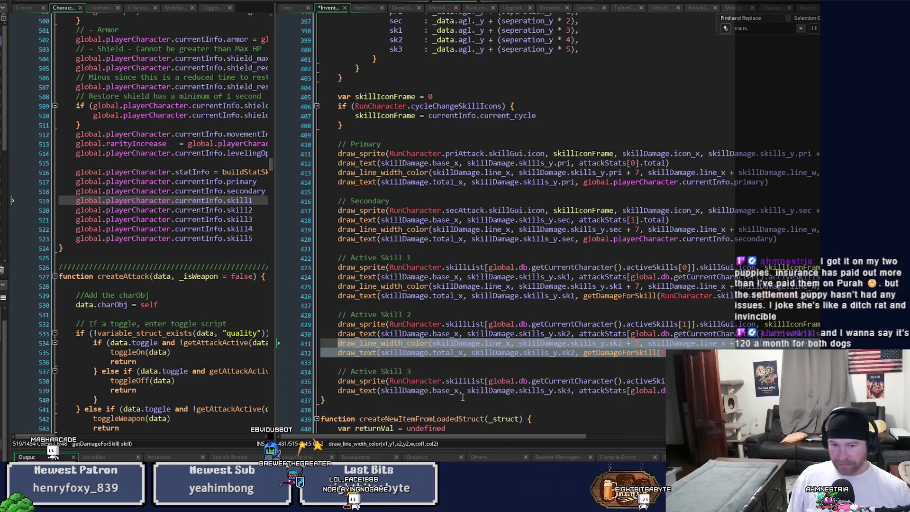
click(524, 391)
key(End)
key(Return)
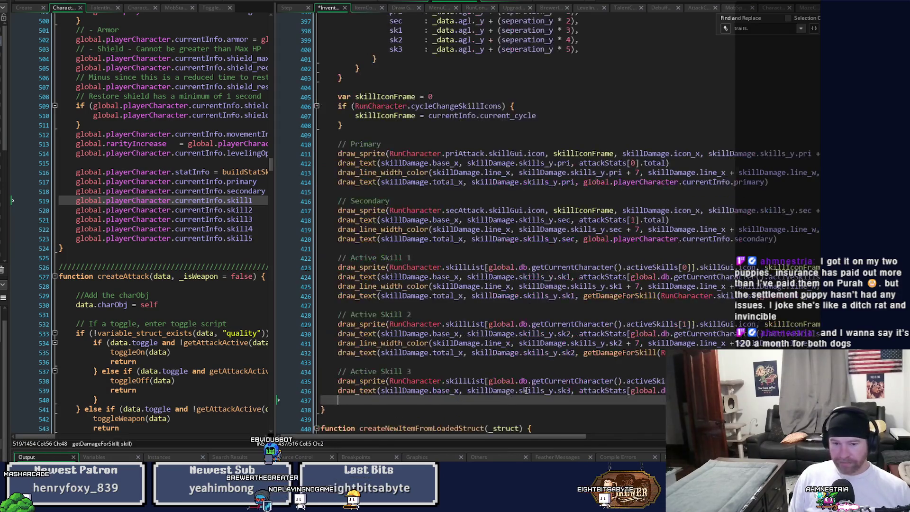
- Paste the lines under Active Skill 3, change sk2 to sk3, and run the game in debug
key(ctrl+v)
key(Home)
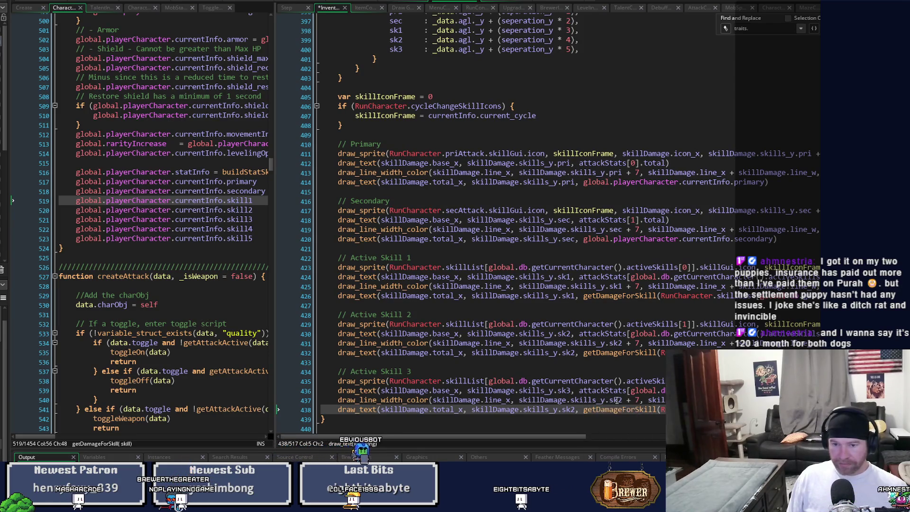
click(619, 400)
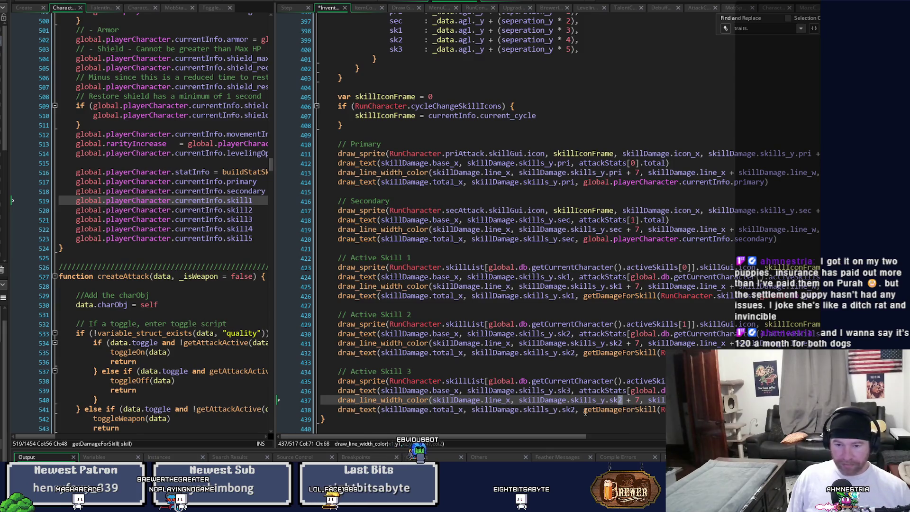
text(3)
drag(571, 410, 633, 435)
text(3)
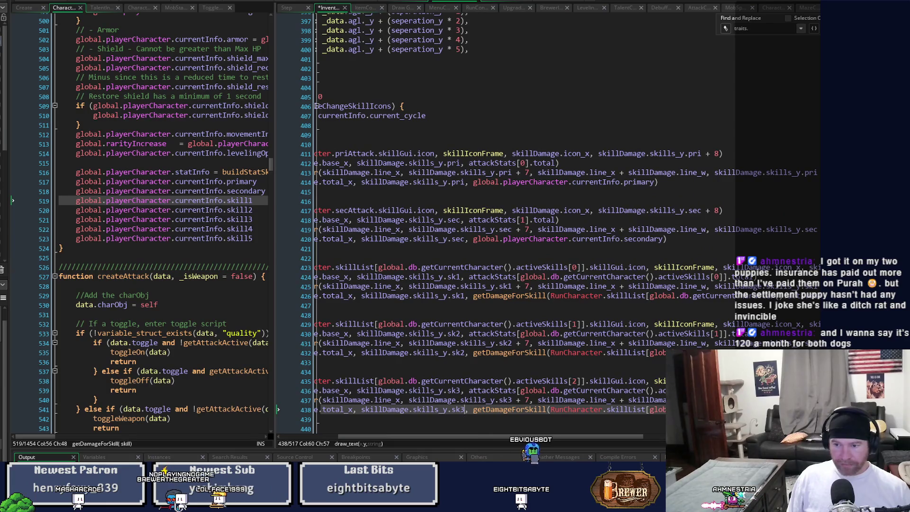
click(818, 400)
click(844, 410)
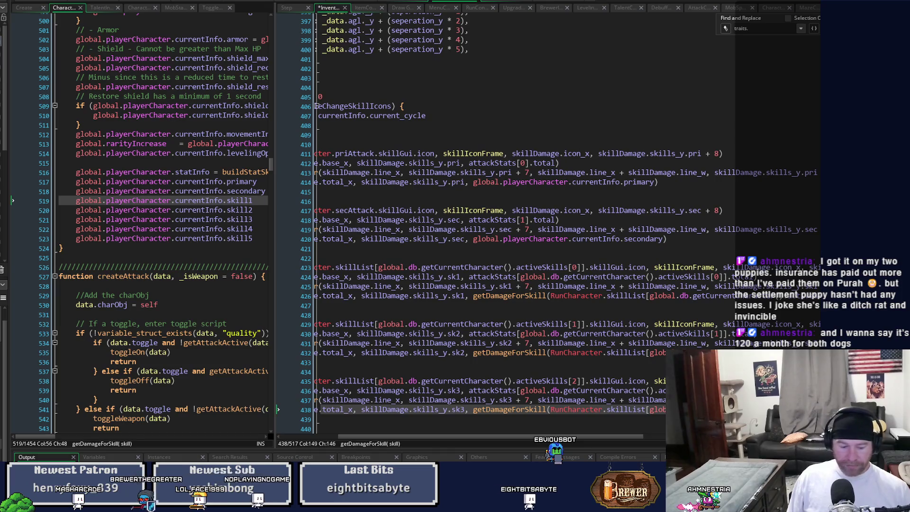
key(F6)
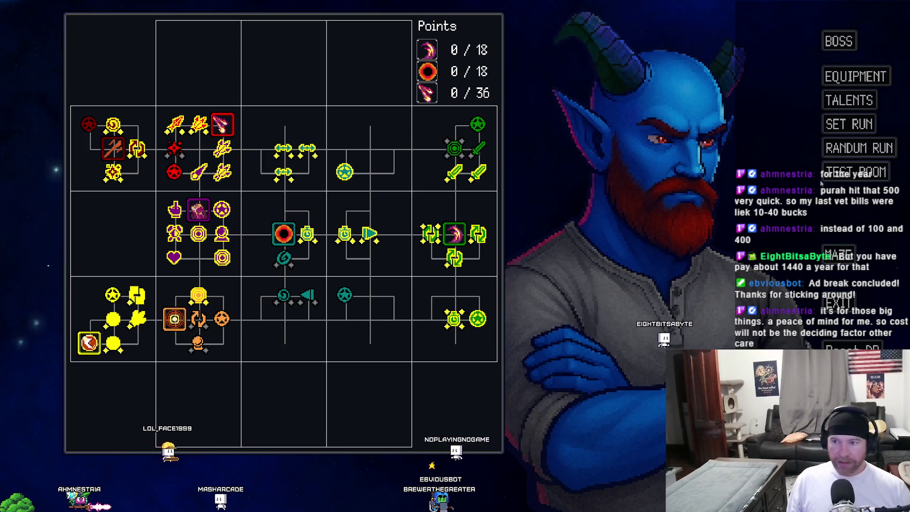
- Enter the Test Room in the running game to check the HUD, then close the game
key(Escape)
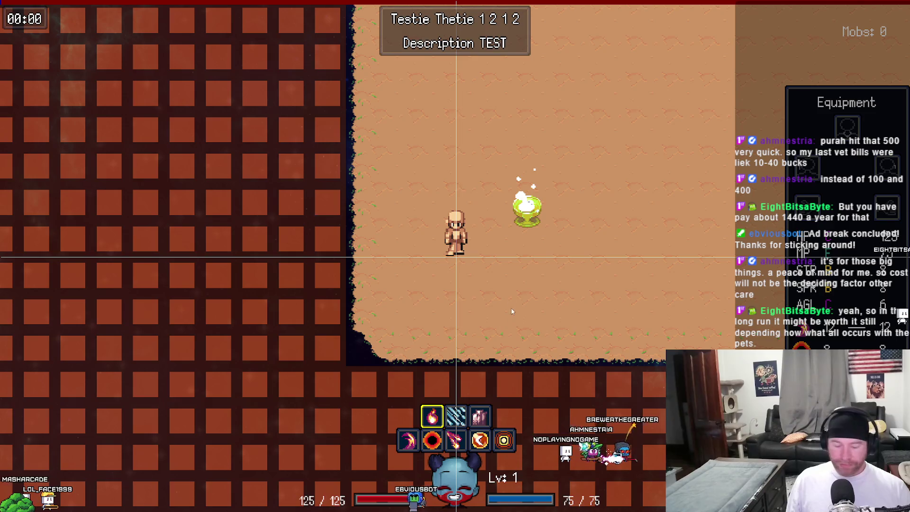
key(Escape)
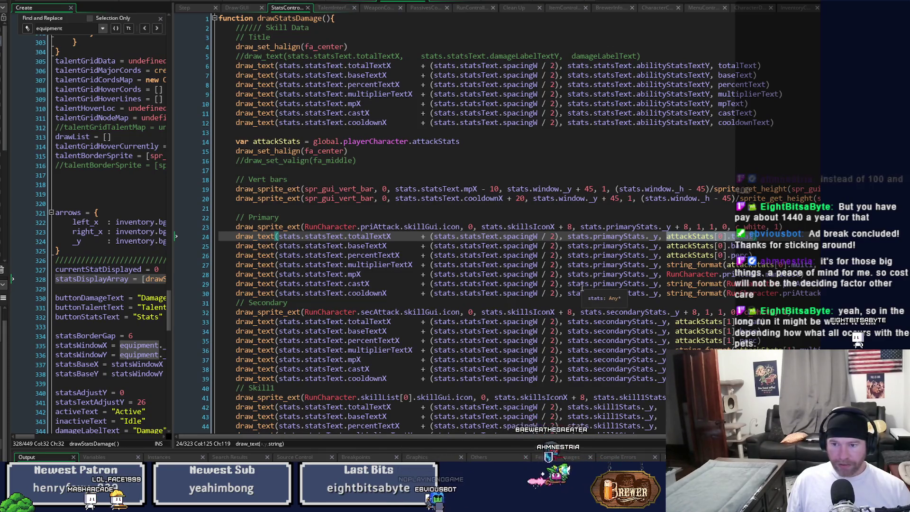
- Relaunch the game in debug to view the Equipment screen's Total, Base, +% and Multi damage table
drag(558, 439, 593, 439)
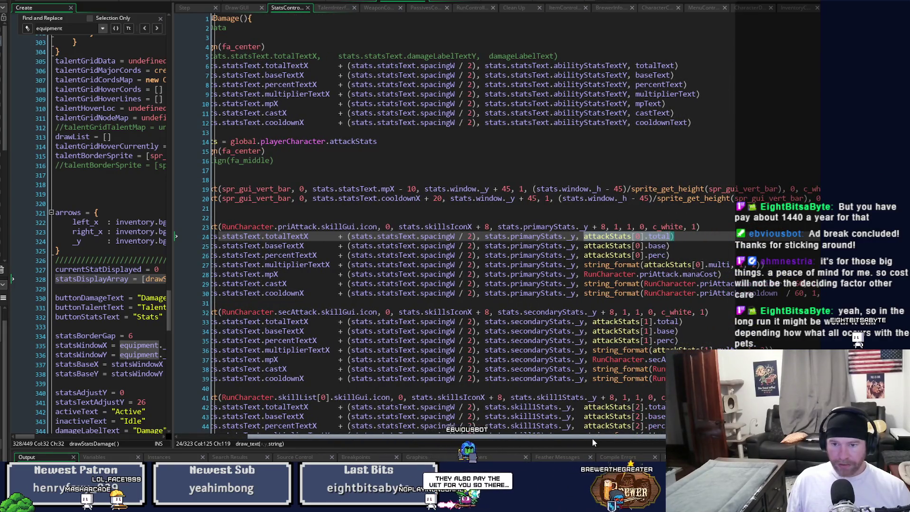
drag(593, 438, 516, 442)
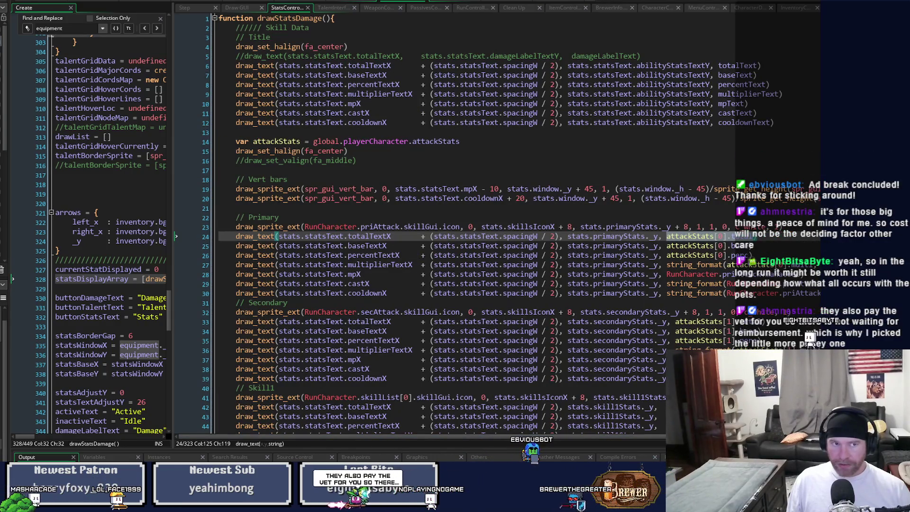
key(F6)
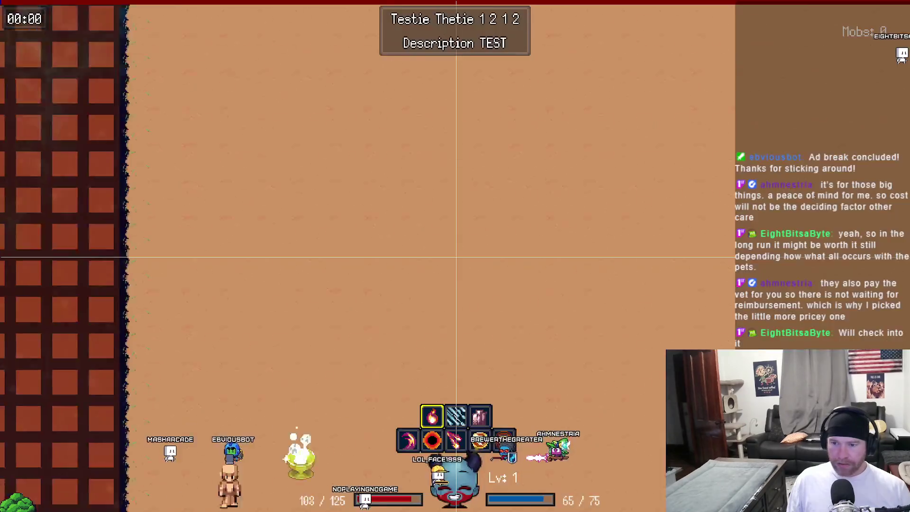
- Quit the running game, switch to the StatsControl workspace, and relaunch it in debug mode with F6
click(853, 171)
key(Escape)
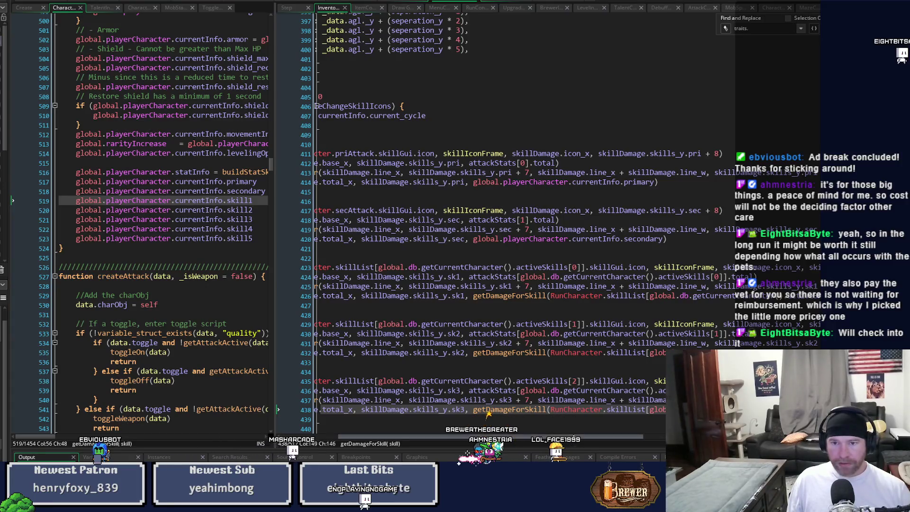
drag(482, 437, 425, 437)
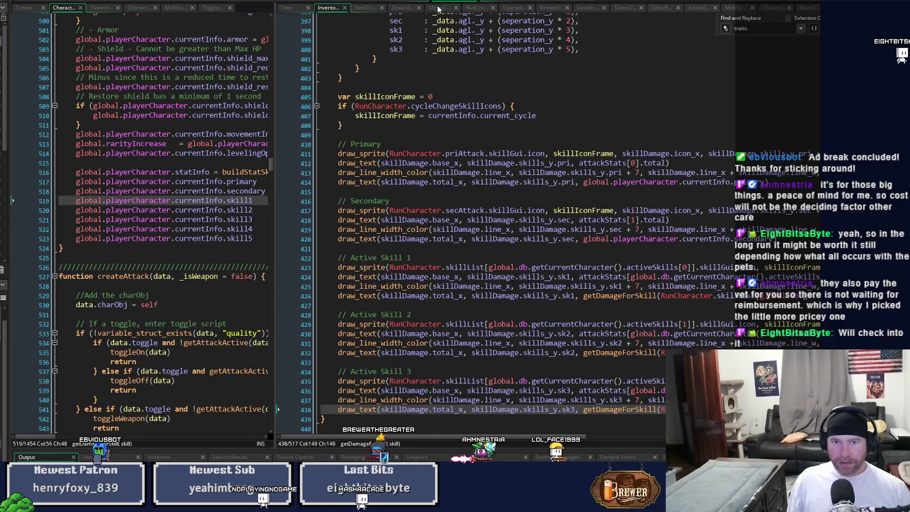
click(398, 3)
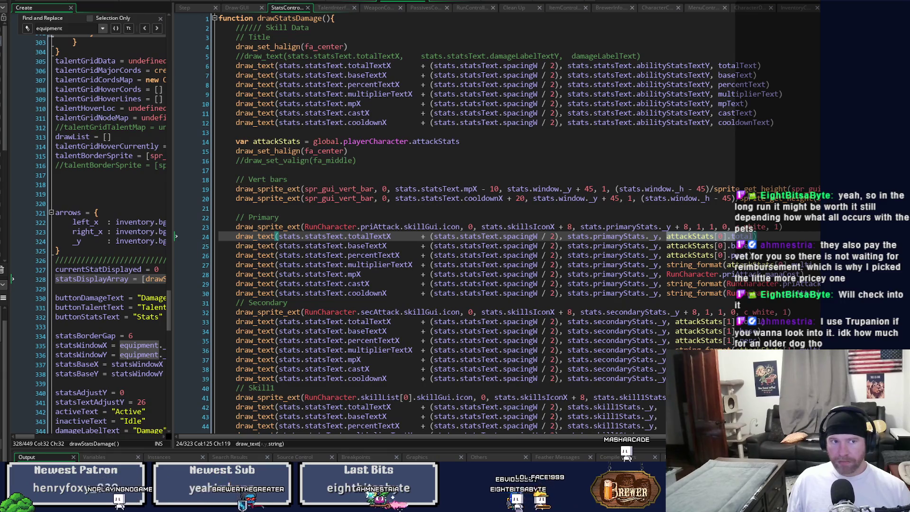
key(F6)
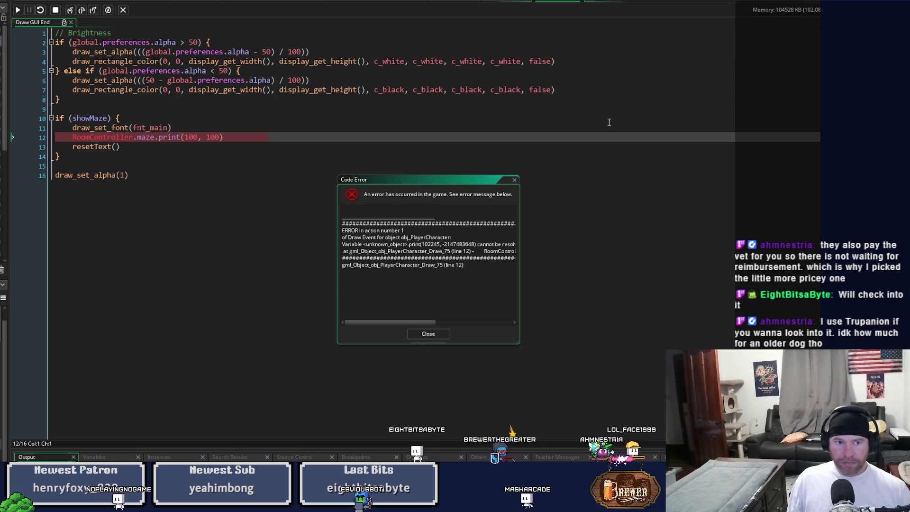
- Dismiss the maze.print Code Error and resume the paused game
click(436, 332)
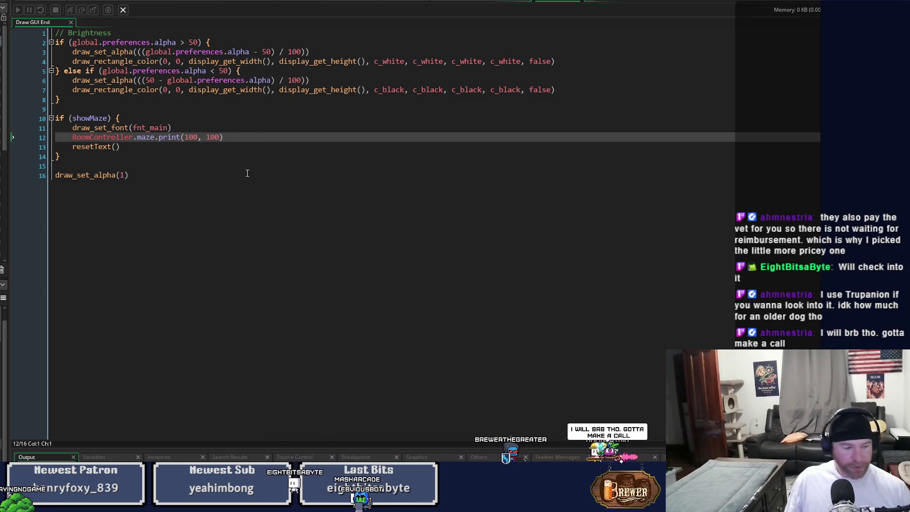
key(F6)
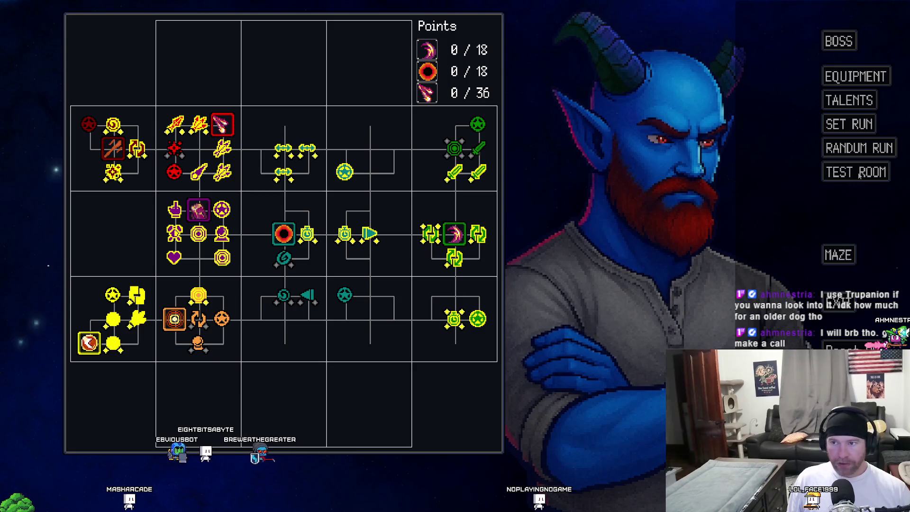
- On the Equipment screen, swap Elemental Pulse and Magic Missile between the active skill slots
click(852, 82)
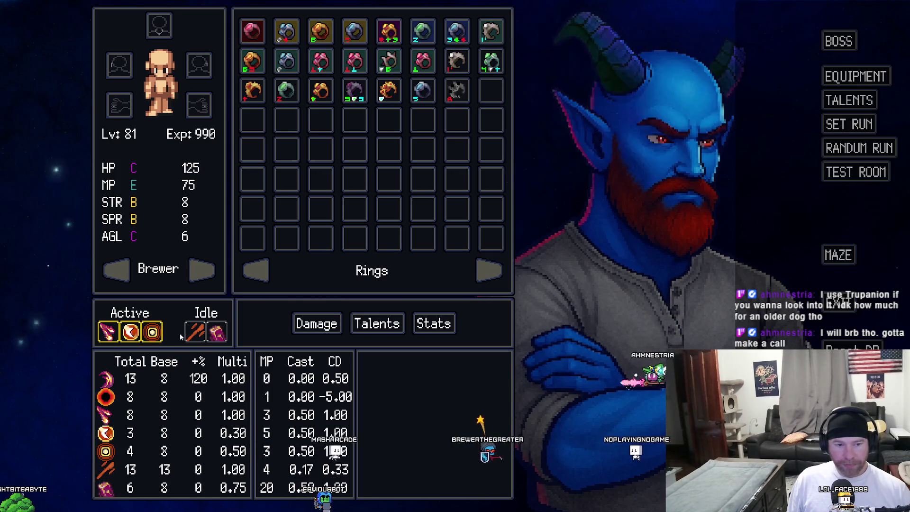
drag(152, 331, 109, 332)
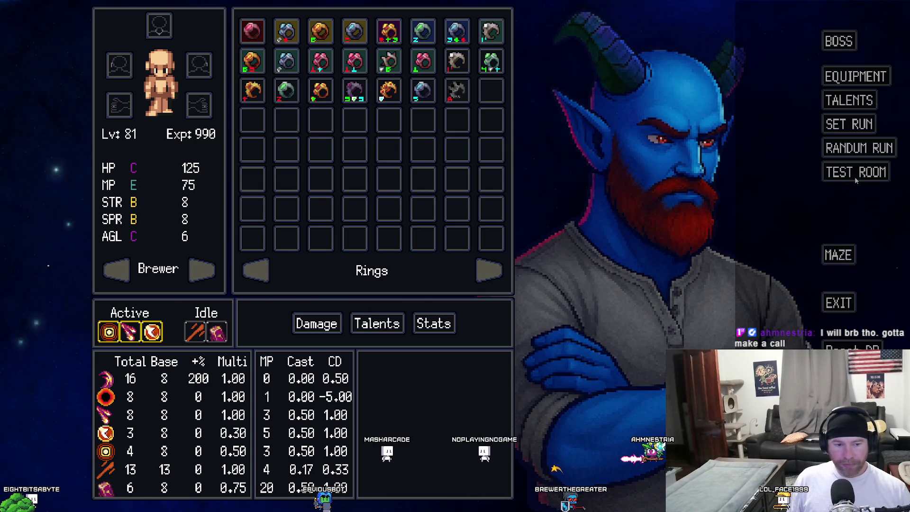
drag(130, 333, 108, 332)
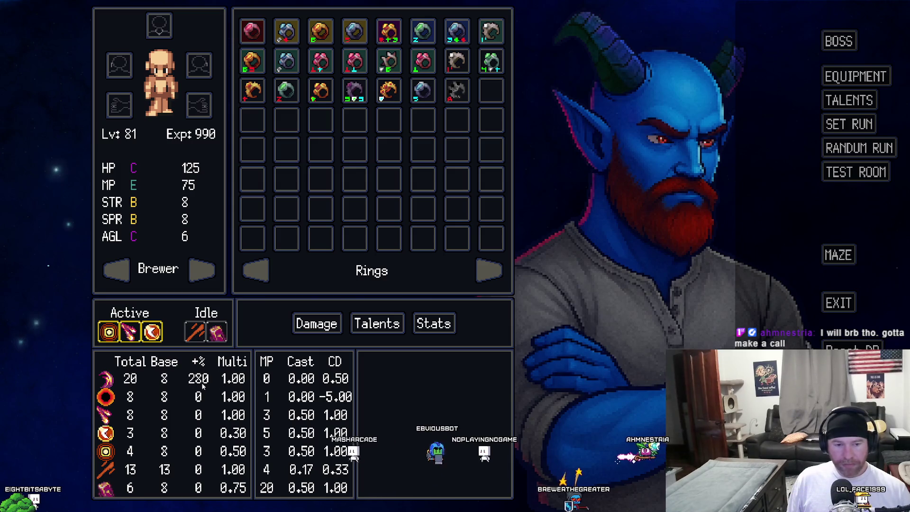
mouse_move(130, 332)
mouse_down()
mouse_move(109, 334)
mouse_move(130, 333)
mouse_up()
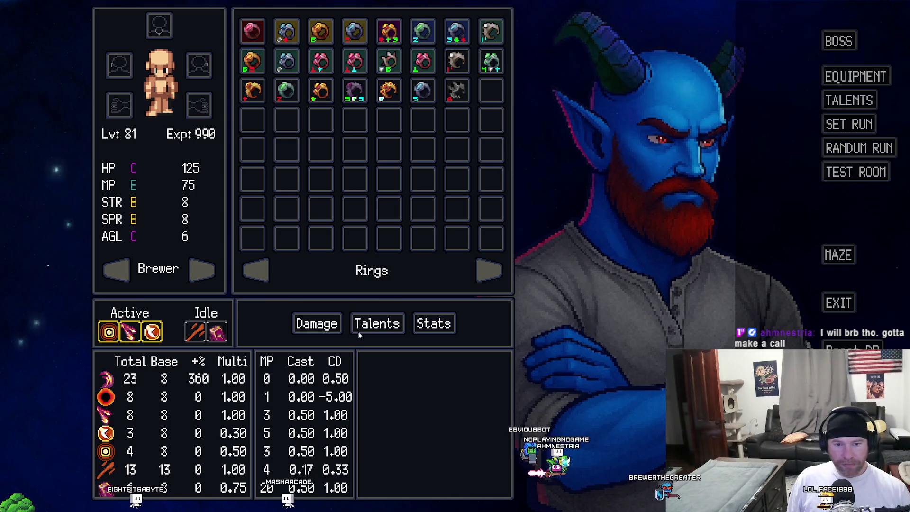
- Visit Talents and return to Equipment, enter the Test Room, then leave the game for the editor
click(842, 94)
click(849, 76)
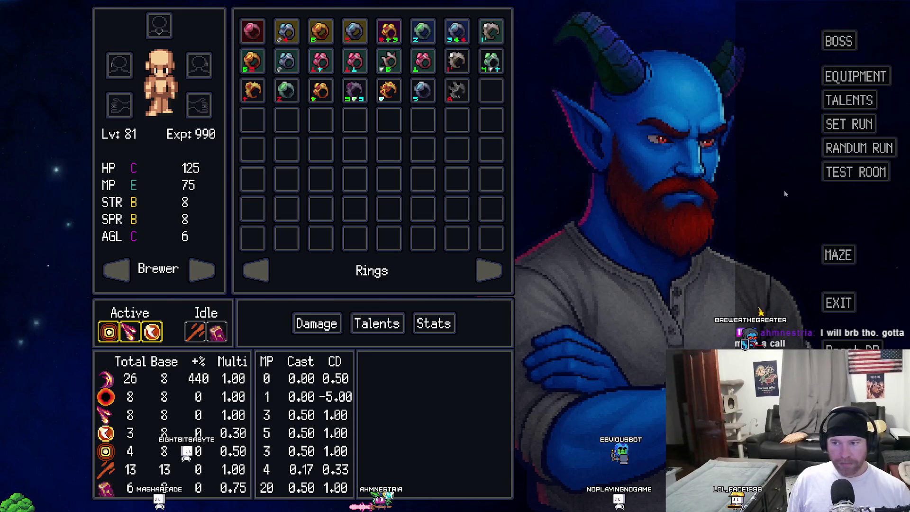
click(857, 176)
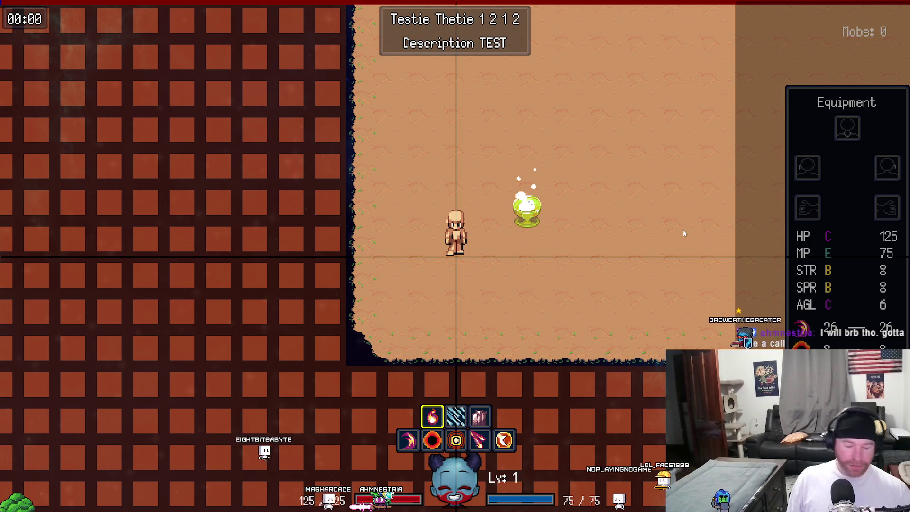
key(alt+Tab)
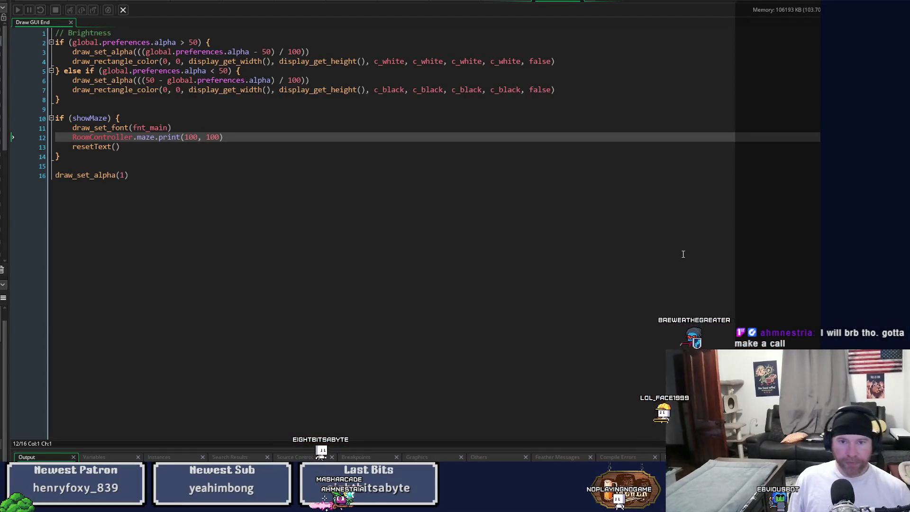
- Show the split code view and scroll drawEquipmentSkillDamage horizontally to read its Active Skill total-damage blocks
click(491, 2)
click(460, 2)
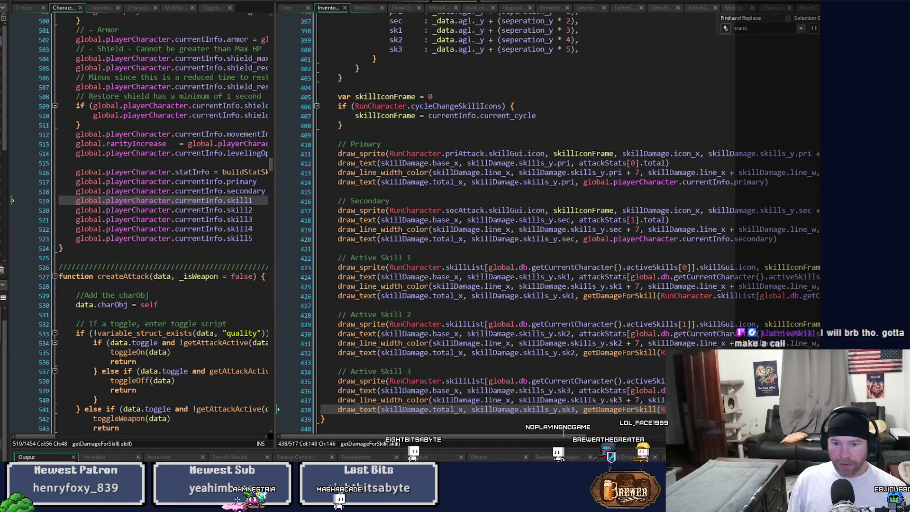
scroll(642, 370, right, 8)
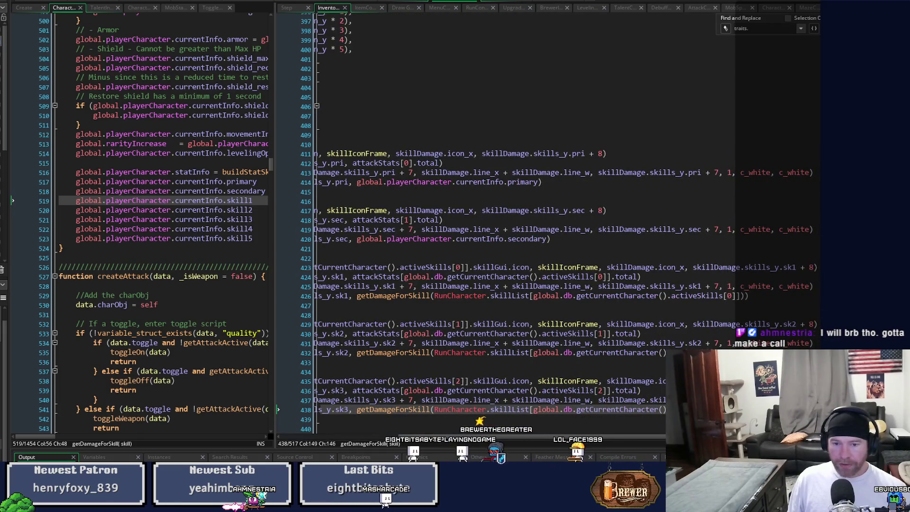
scroll(613, 444, left, 3)
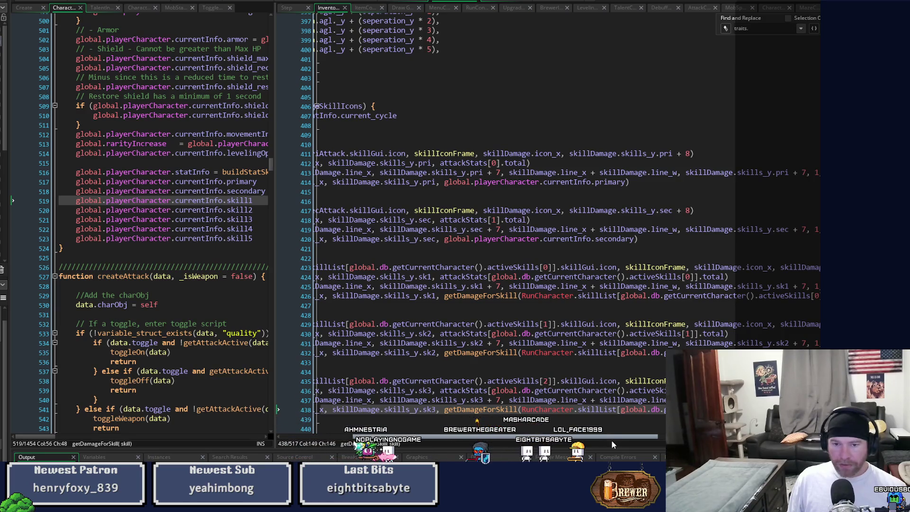
drag(612, 441, 506, 441)
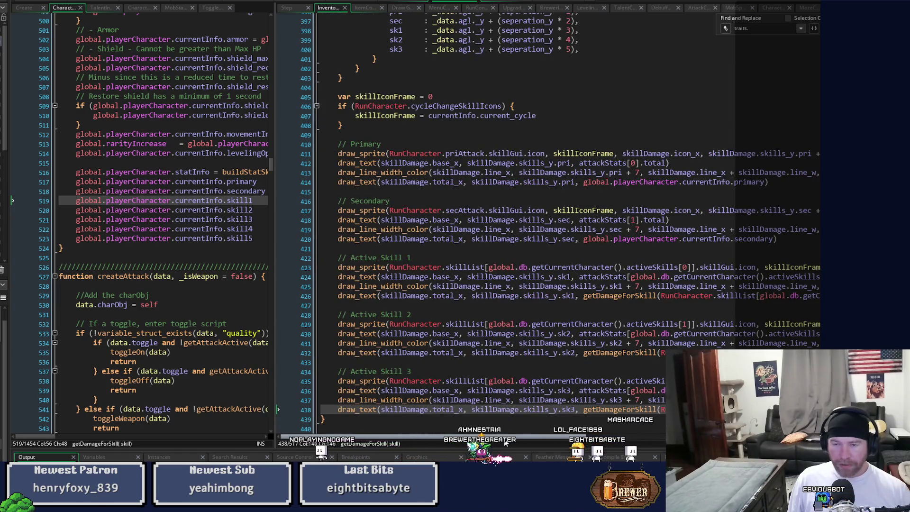
mouse_move(506, 441)
mouse_down()
mouse_move(636, 442)
mouse_move(541, 441)
mouse_up()
click(129, 201)
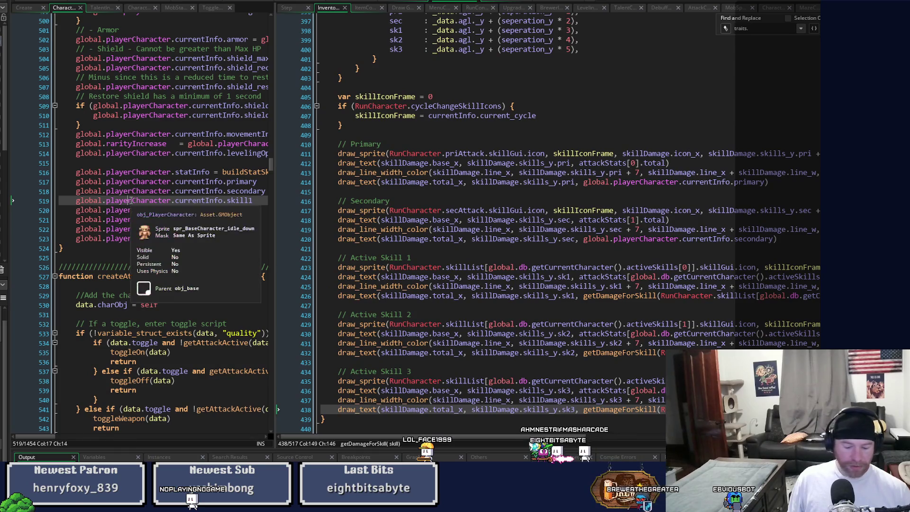
- Widen the left pane and search the player Create event for attackStats
key(ctrl+f)
text(att)
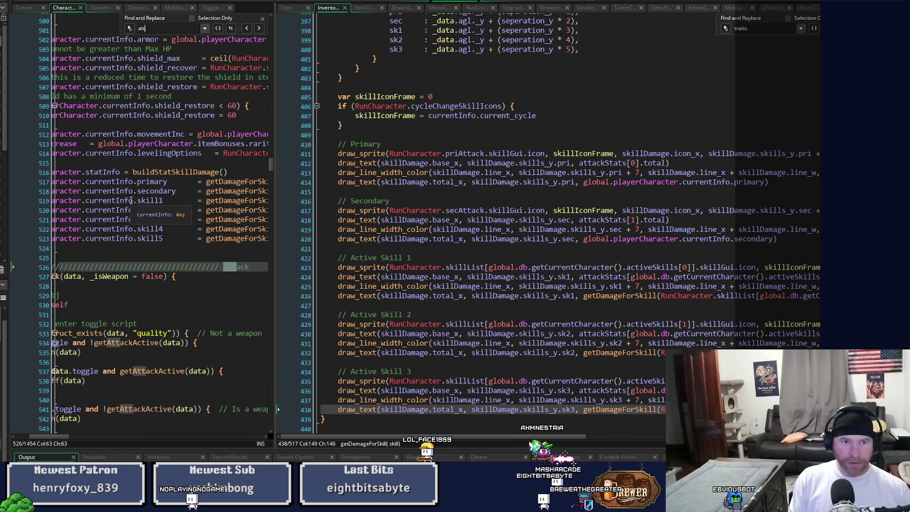
click(25, 8)
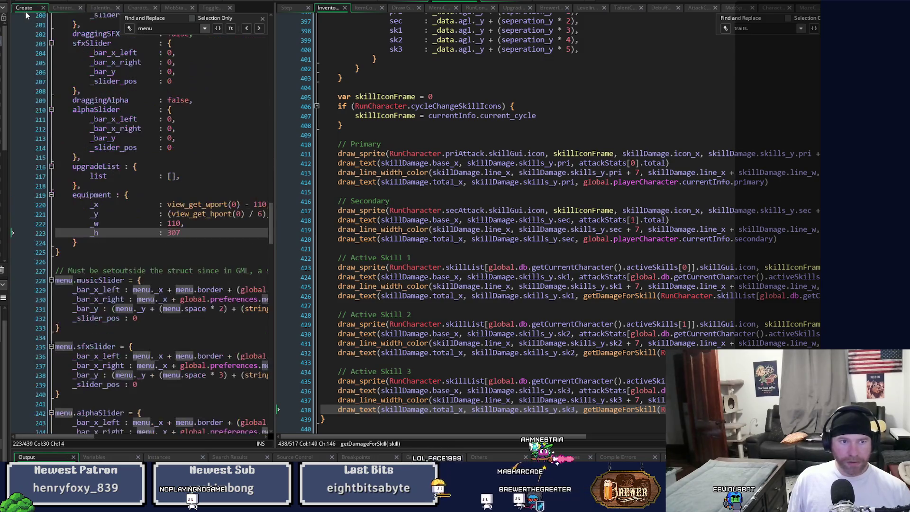
drag(273, 114, 385, 113)
click(239, 118)
text(attac)
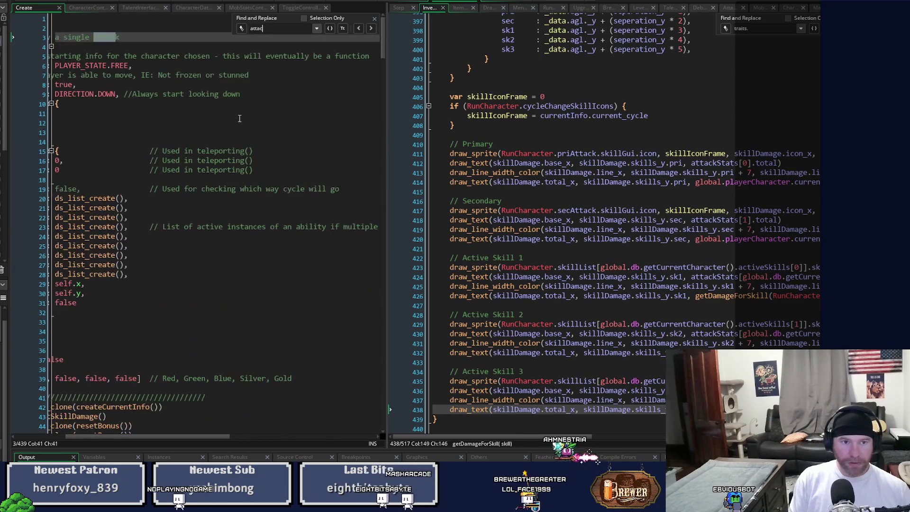
text(kStats)
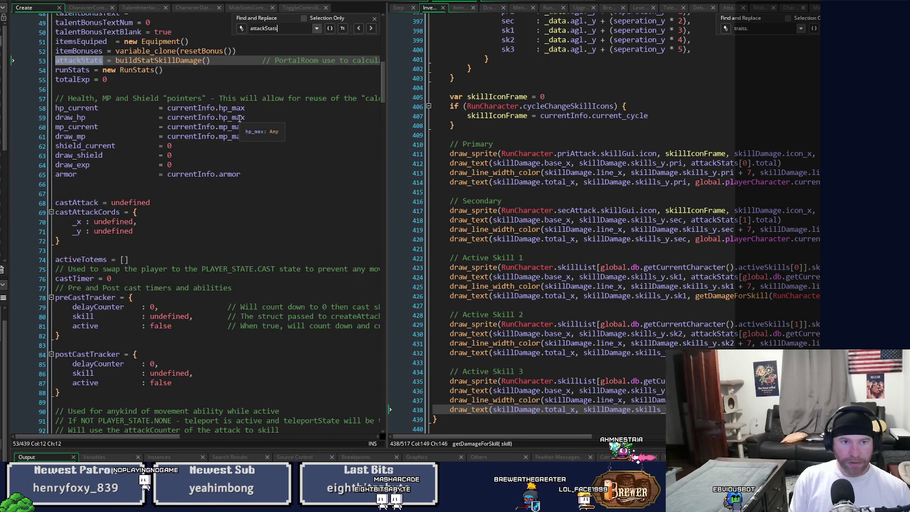
- Inspect the buildStatSkillDamage definition, then return to the attackStats assignment line
middle_click(190, 60)
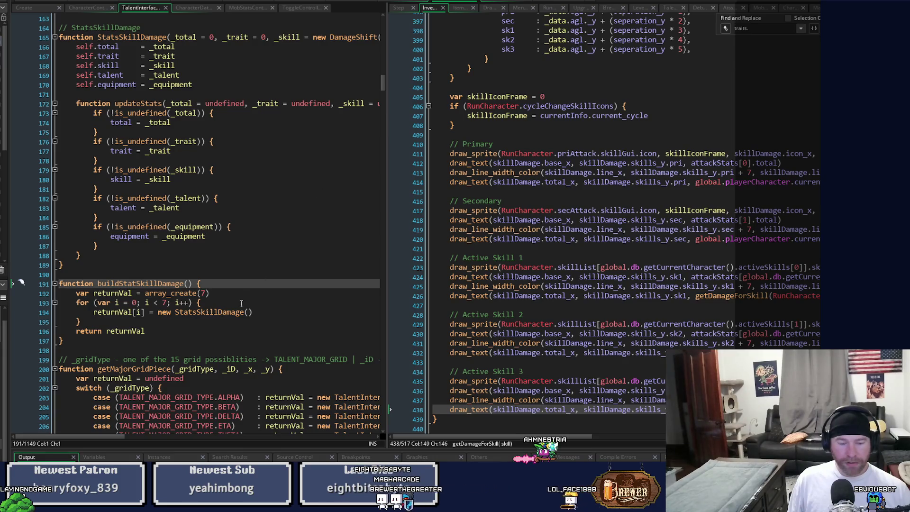
mouse_move(230, 309)
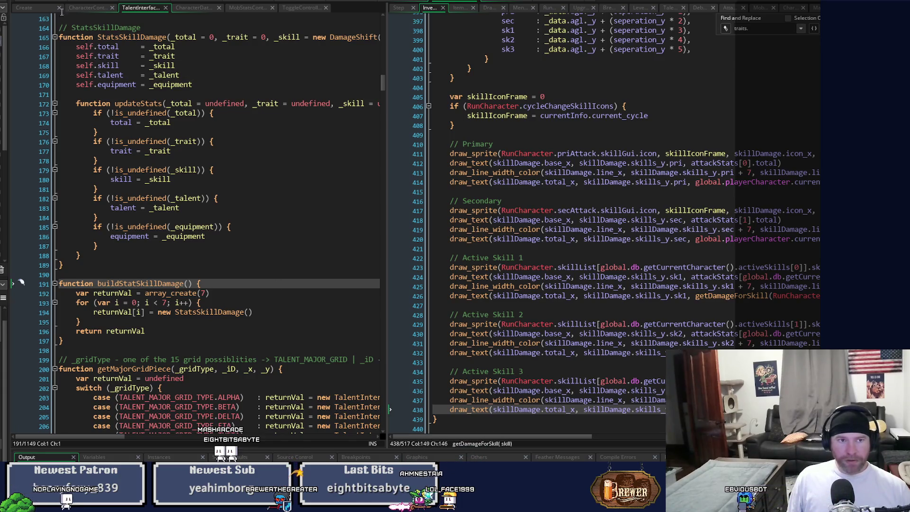
click(45, 9)
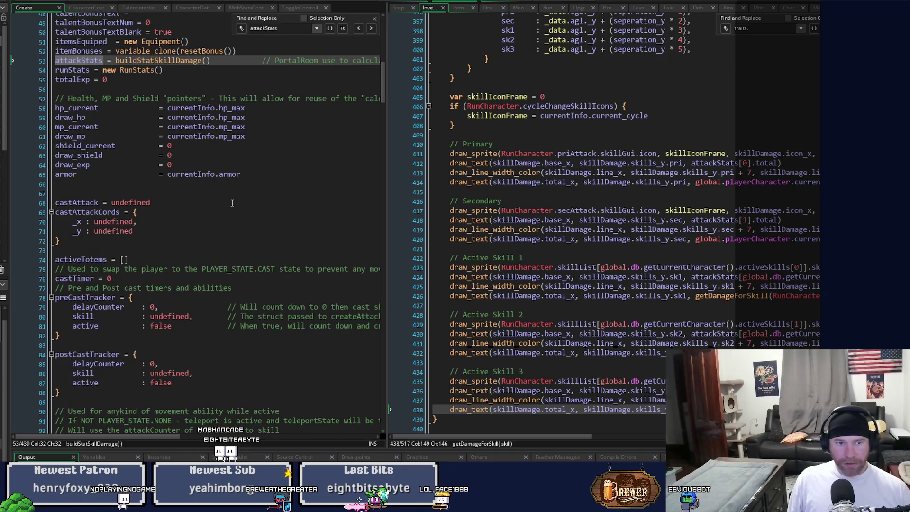
middle_click(176, 59)
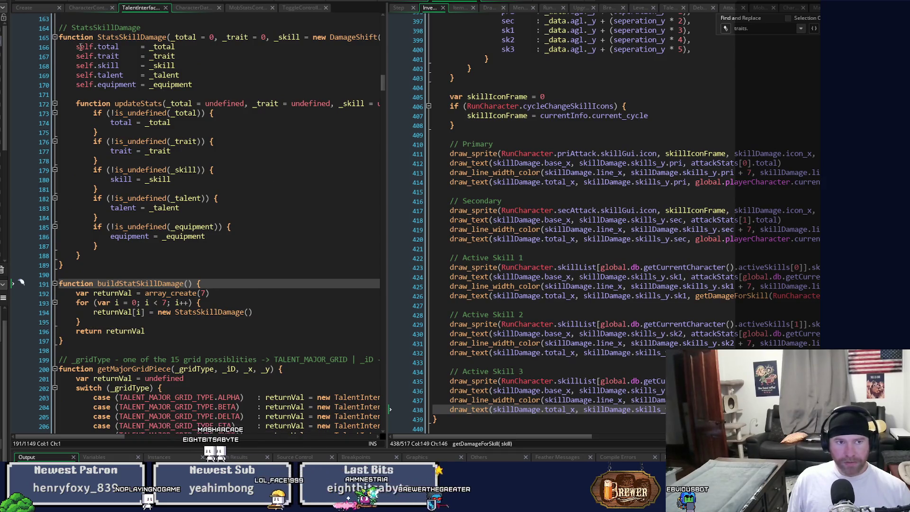
key(alt+Left)
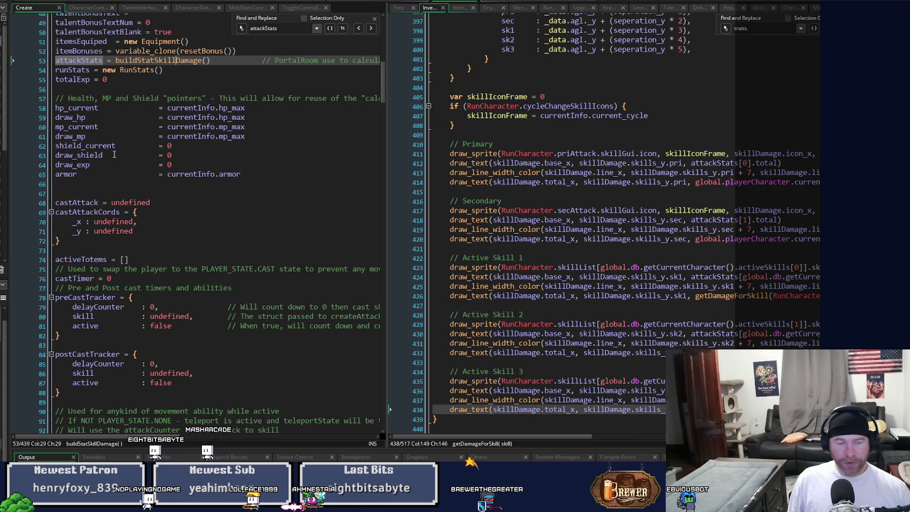
click(102, 60)
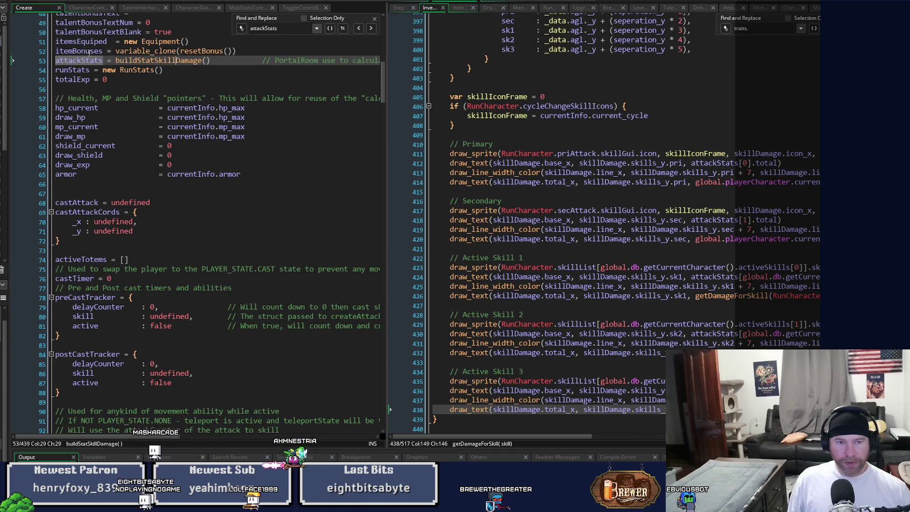
- Search the whole project for attackStats and browse the StatsController and TalentInterfaceController matches
key(ctrl+shift+f)
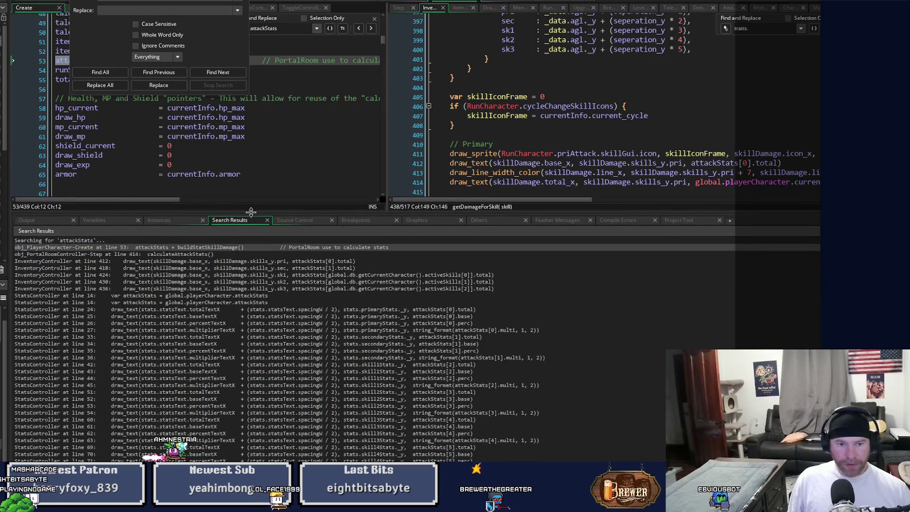
key(Escape)
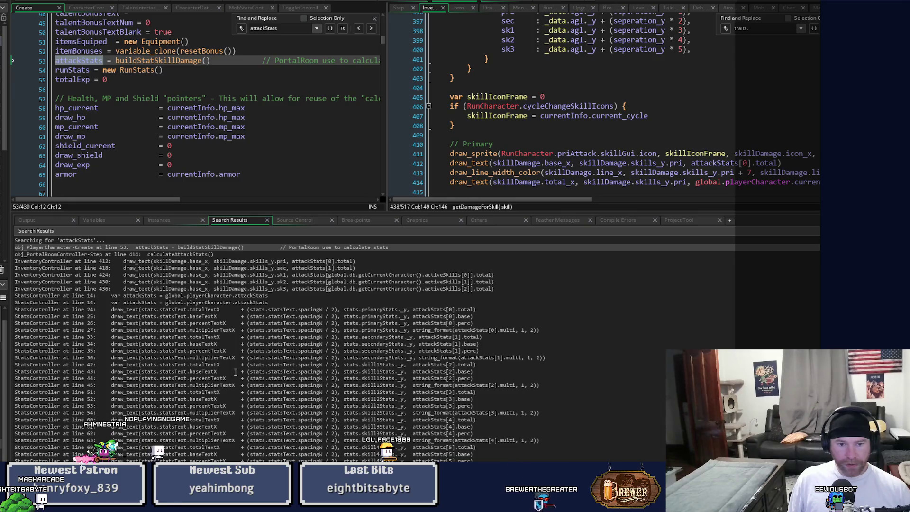
scroll(236, 372, down, 4)
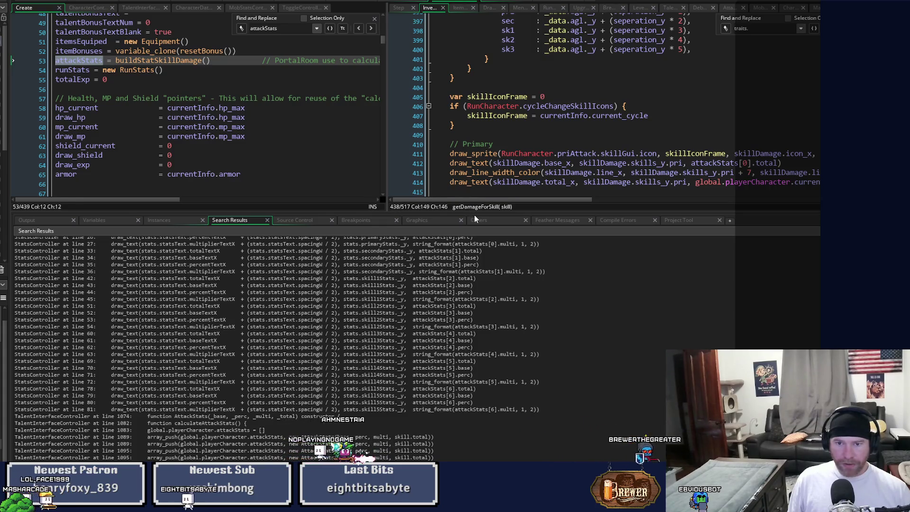
drag(472, 213, 473, 402)
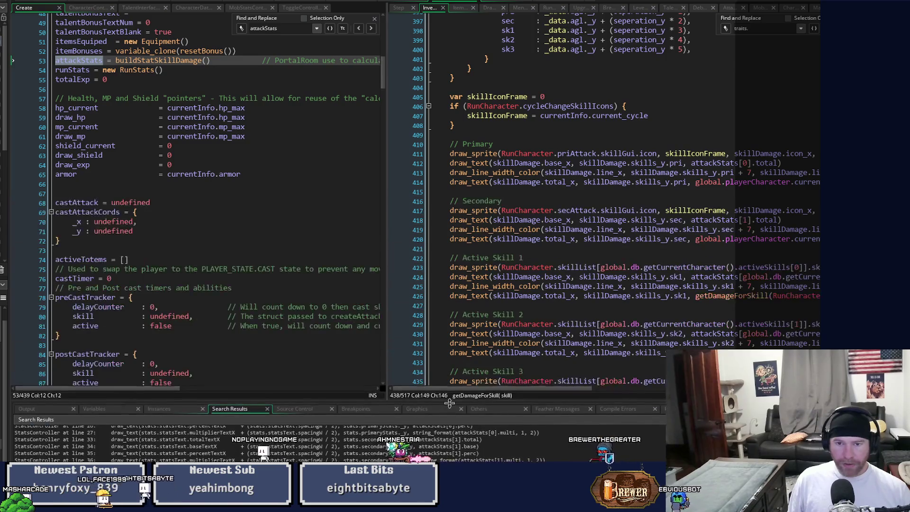
- Show resetEquipmentTraitsOnCharacterChange at line 382 on the right and CharacterController's buildStatSkillDamage assignments on the left
scroll(559, 304, up, 9)
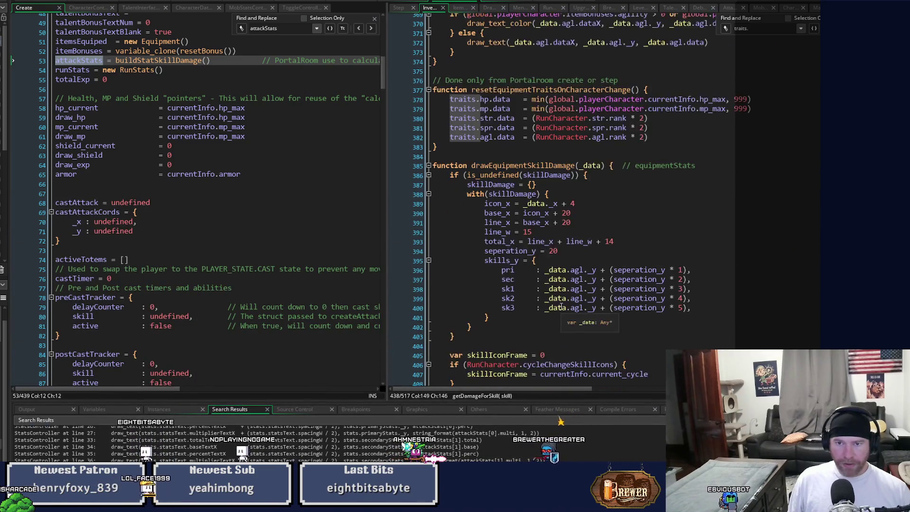
click(678, 222)
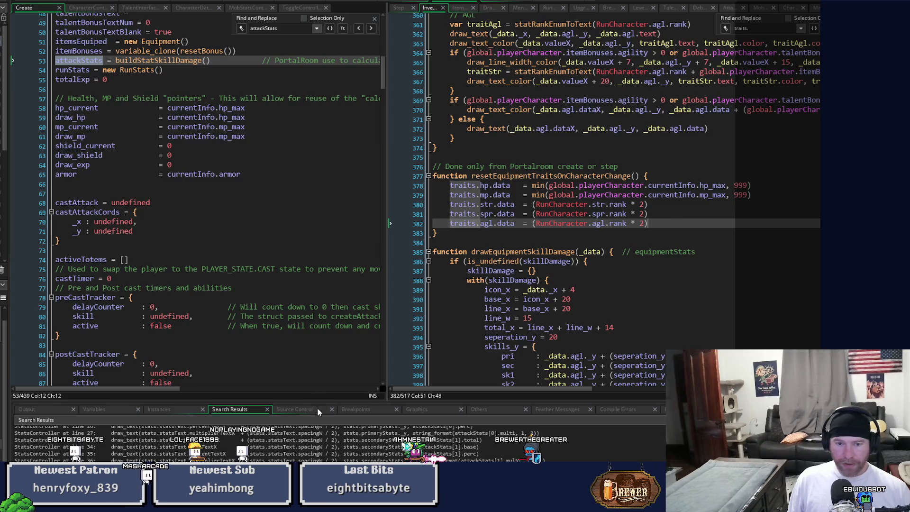
drag(311, 402, 311, 325)
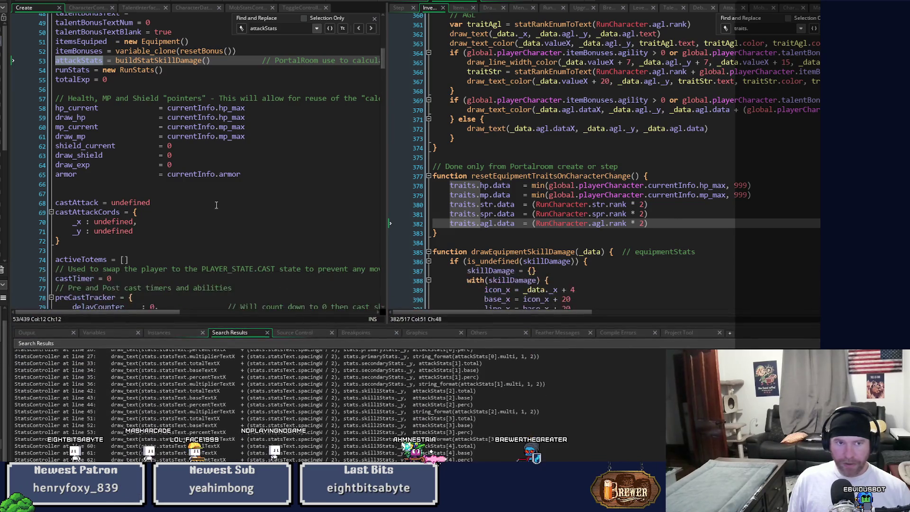
click(92, 9)
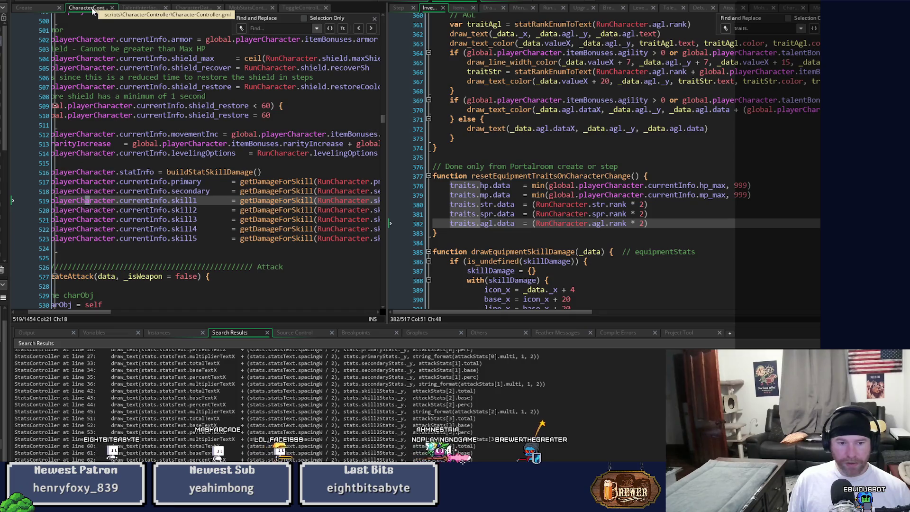
- Open the 'StatsController at line 14' attackStats search result
scroll(285, 403, up, 5)
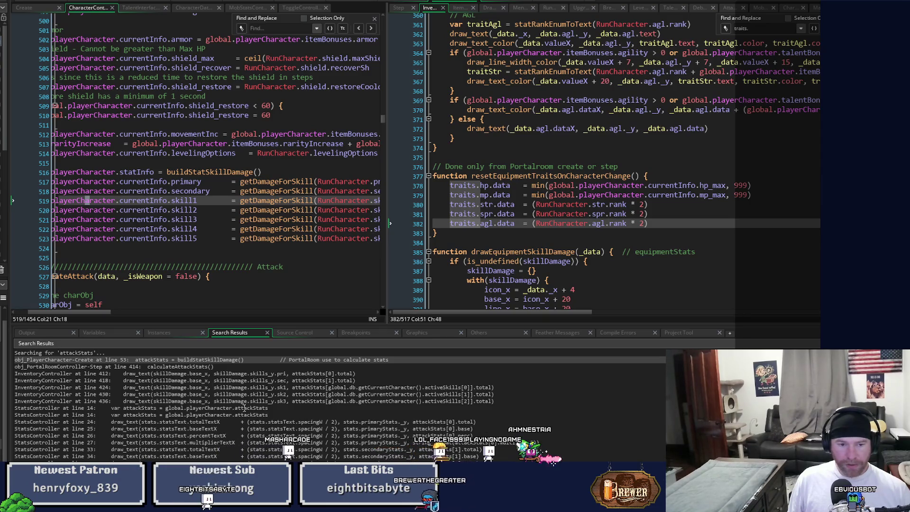
click(244, 408)
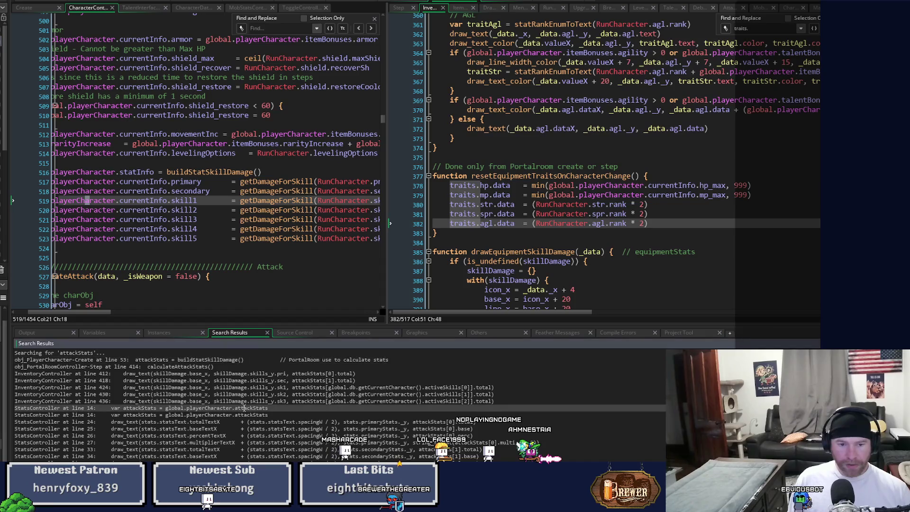
double_click(244, 408)
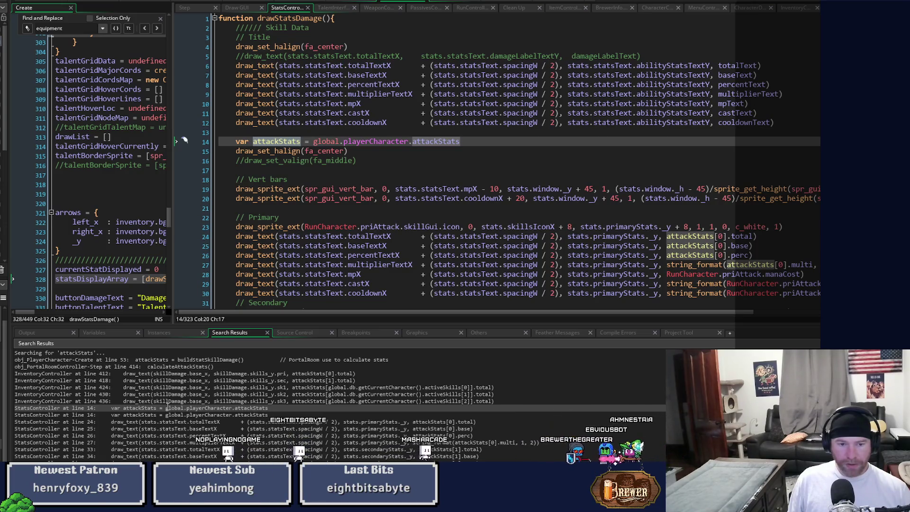
- Find all 9 uses of global.playerCharacter.attackStats and open TalentInterfaceController's line 1089 match
drag(165, 408, 268, 409)
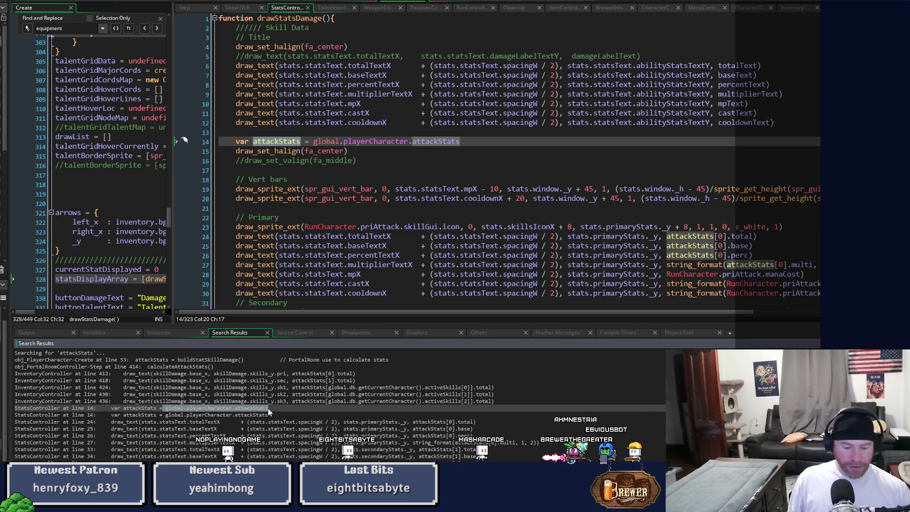
key(ctrl+h)
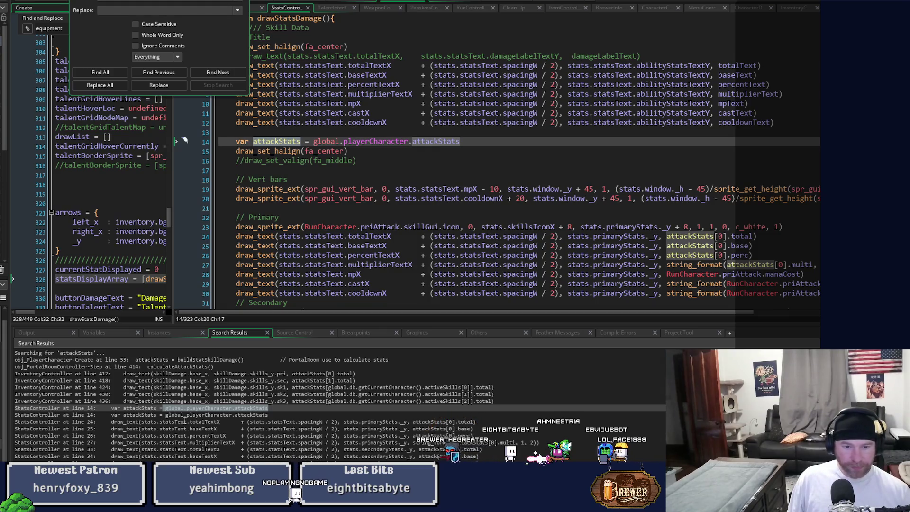
click(169, 408)
drag(166, 408, 268, 408)
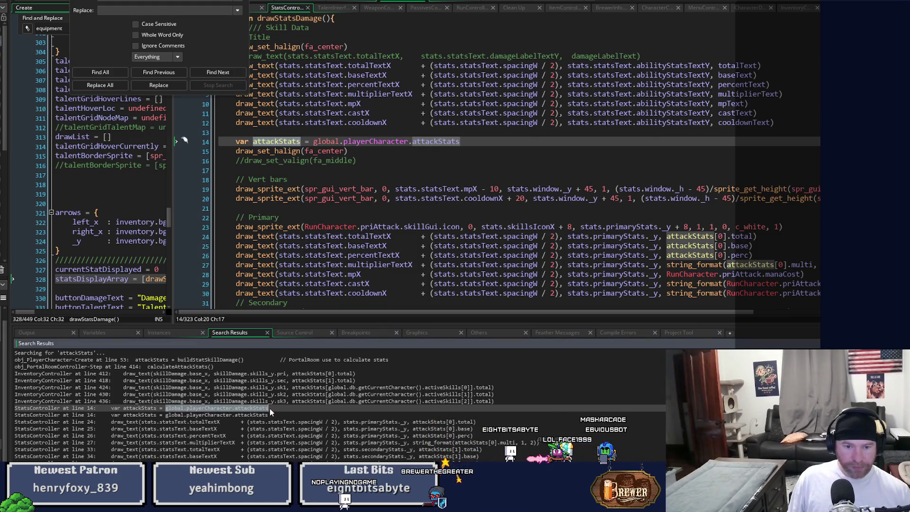
click(112, 50)
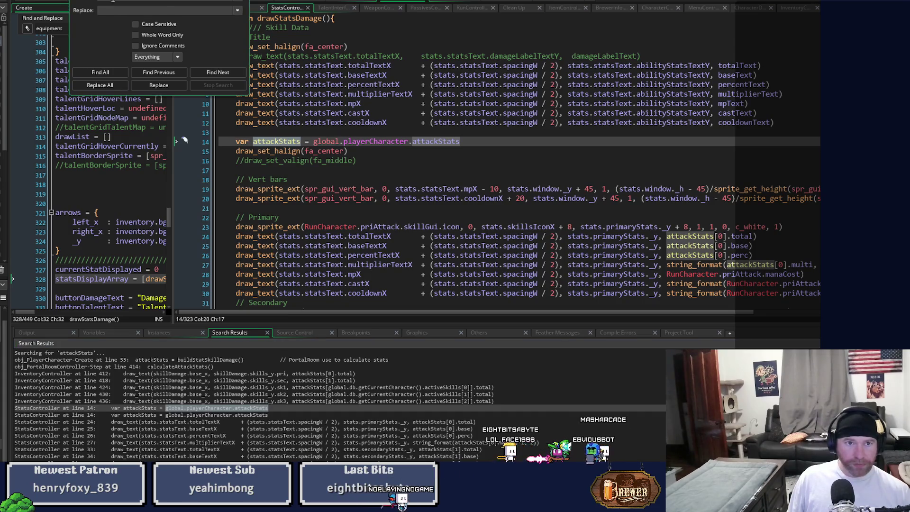
click(107, 72)
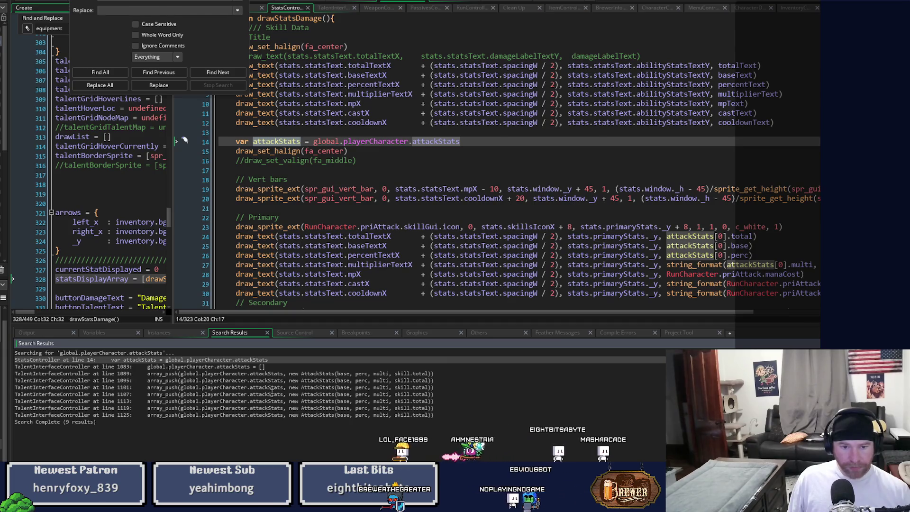
double_click(280, 374)
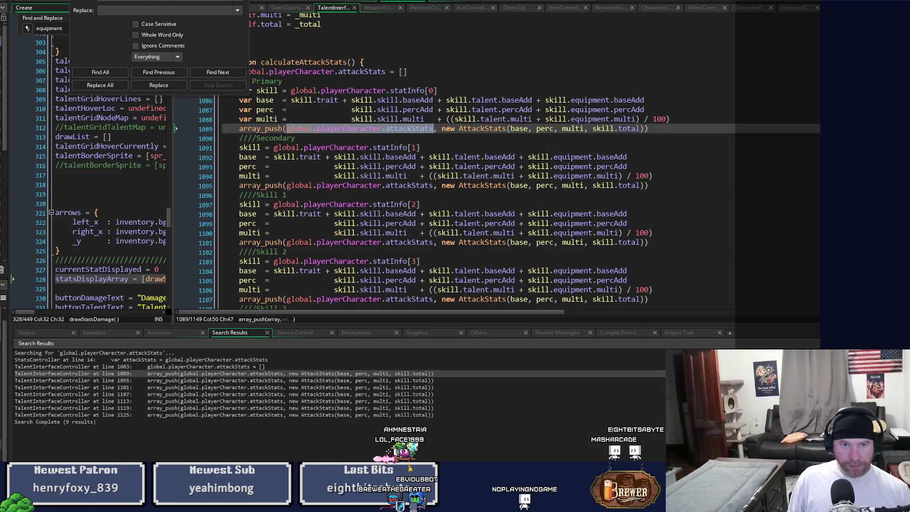
- Read through calculateAttackStats and inspect the AttackStats constructor definition
scroll(290, 269, up, 2)
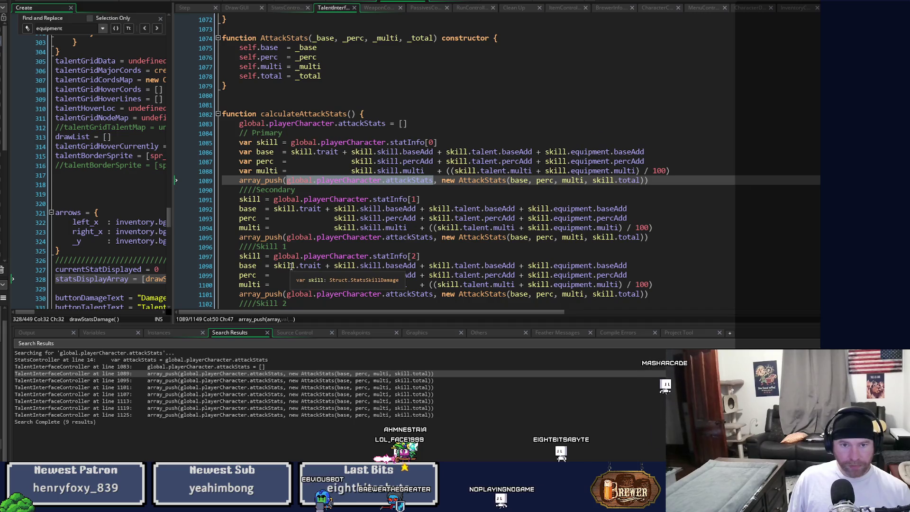
drag(261, 114, 285, 114)
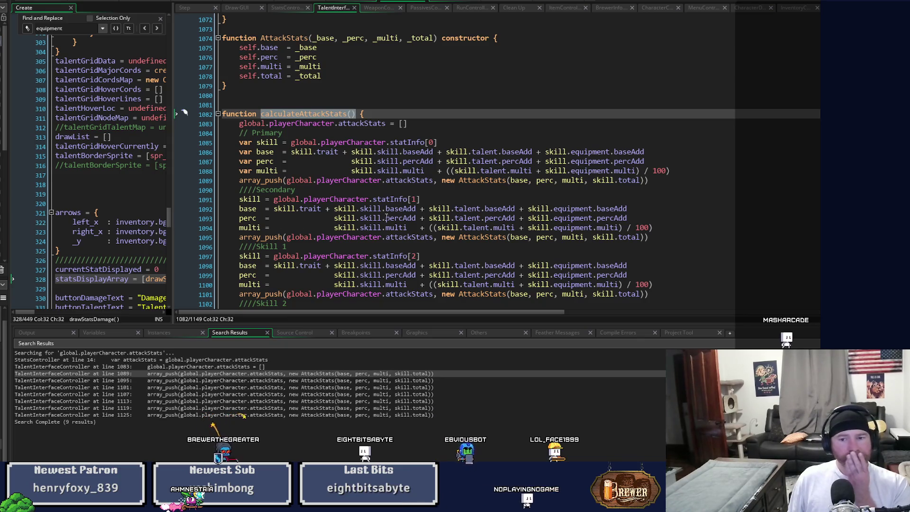
scroll(386, 217, down, 4)
scroll(386, 216, down, 7)
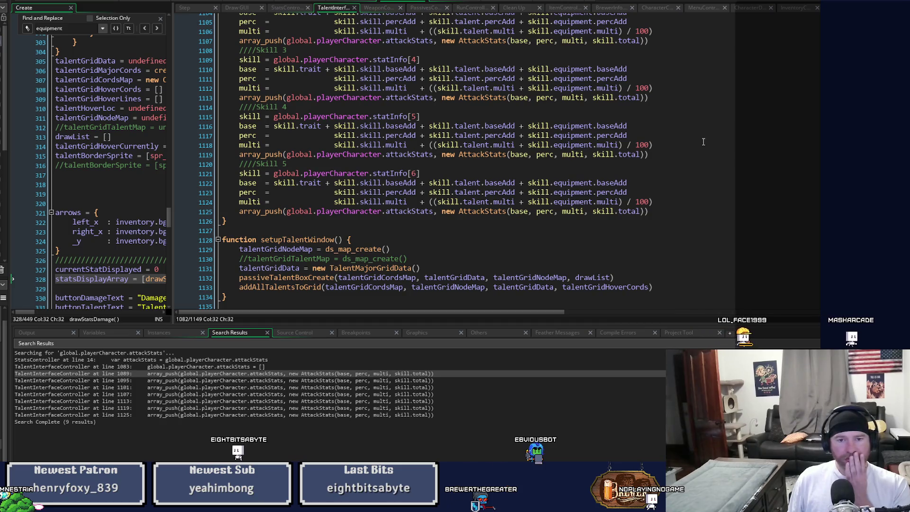
middle_click(479, 209)
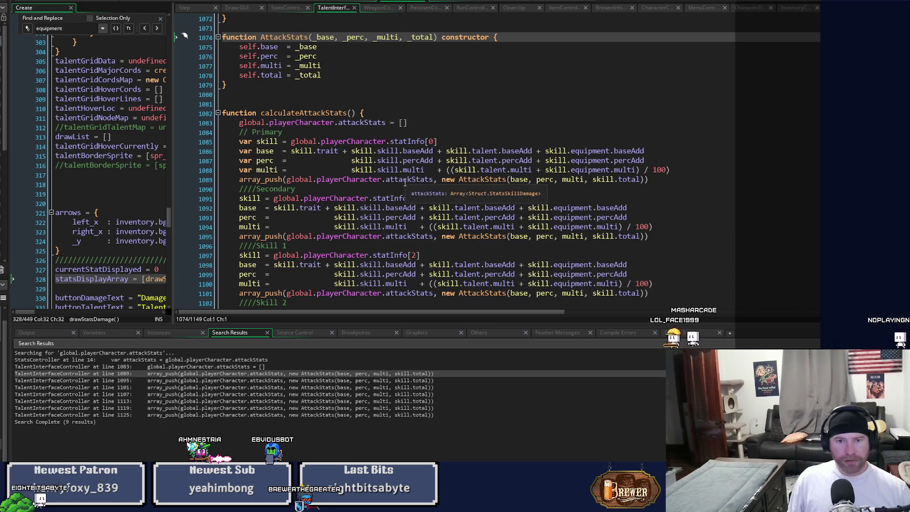
- Reselect the calculateAttackStats name, then go back to the CharacterController and Inventory workspace
click(317, 113)
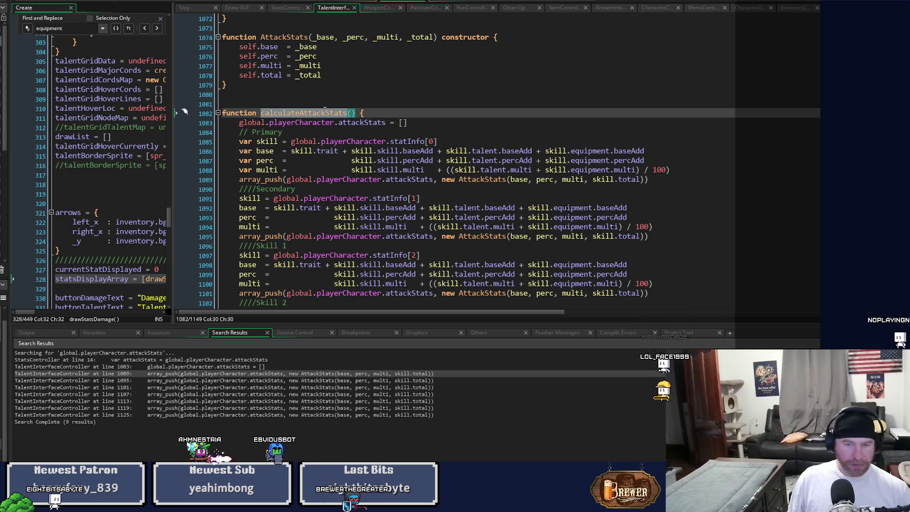
click(334, 112)
drag(355, 113, 264, 114)
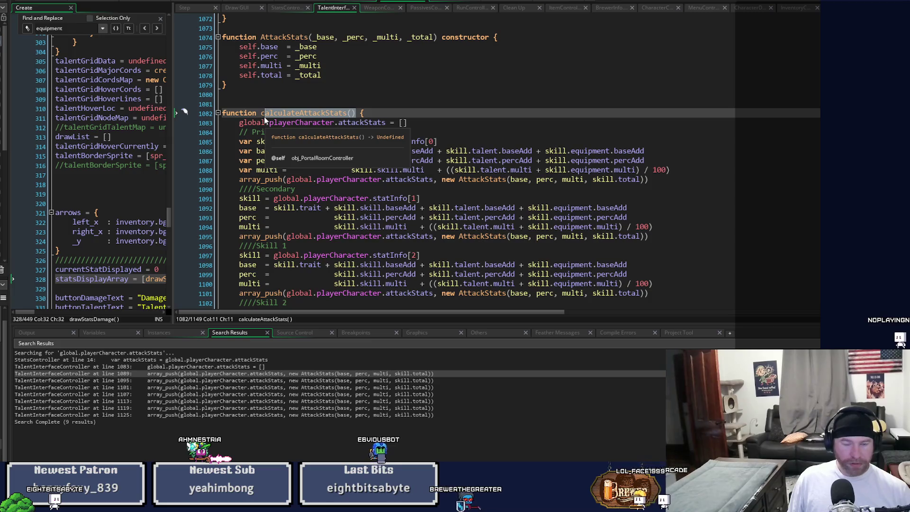
click(263, 117)
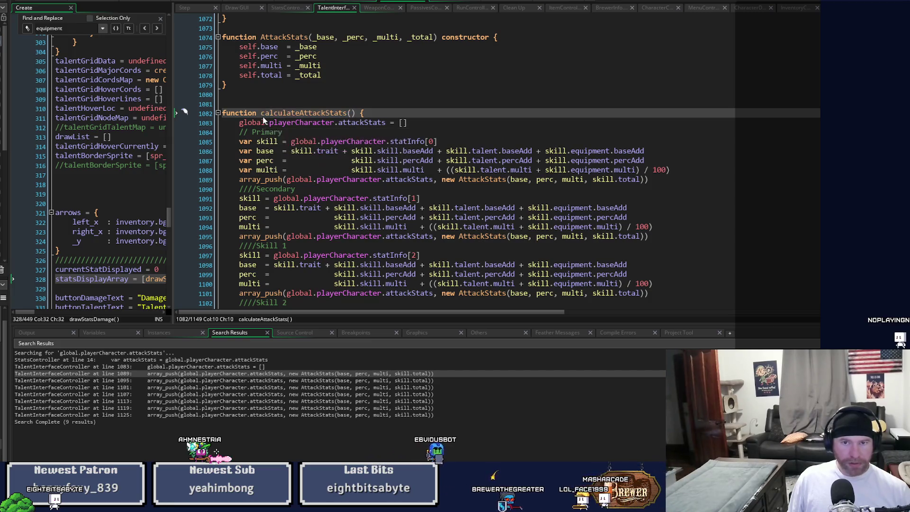
click(442, 2)
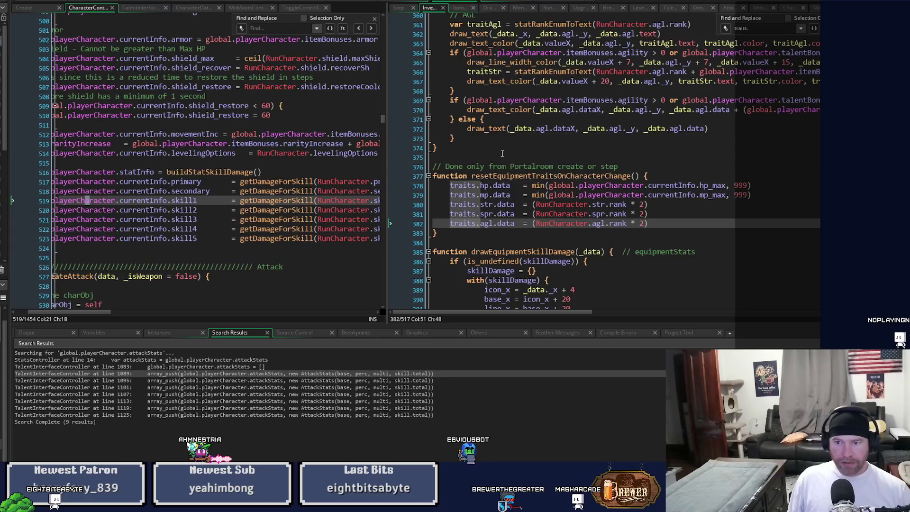
- Scroll through drawEquipmentSkillDamage's draw calls, then return to TalentInterfaceController's calculateAttackStats
scroll(597, 224, down, 7)
scroll(597, 224, down, 3)
mouse_move(515, 312)
mouse_down()
mouse_move(609, 318)
mouse_move(546, 324)
mouse_move(519, 323)
mouse_move(578, 313)
mouse_move(477, 313)
mouse_up()
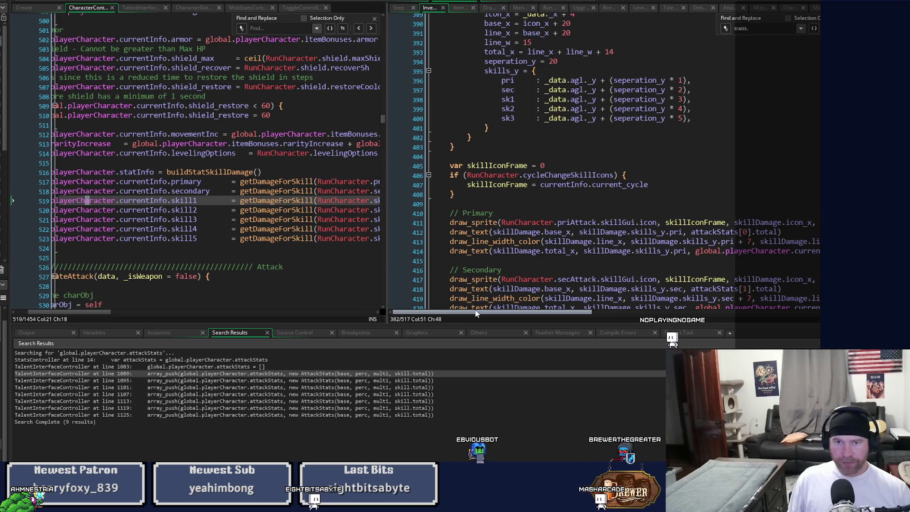
click(406, 3)
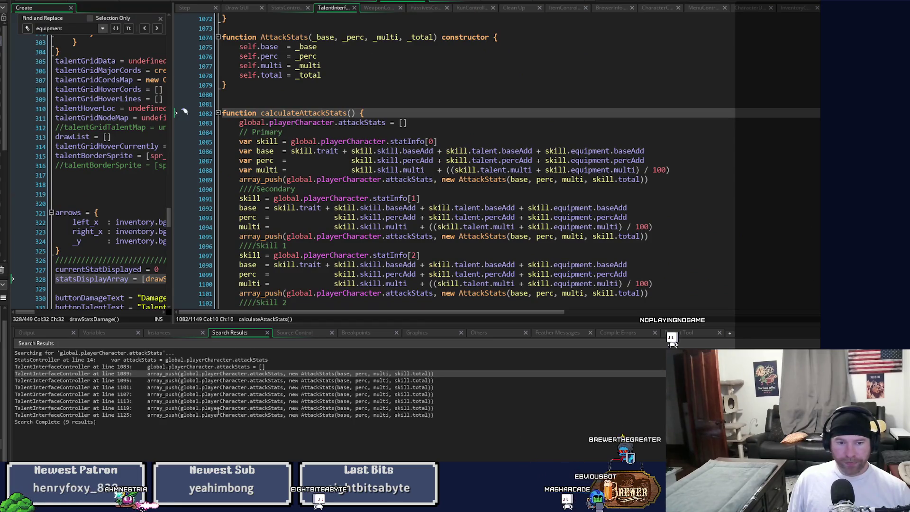
- Jump from the Draw GUI event to the showEquipment definition and scroll down to the showEquipmentTraits(traits) call
click(236, 8)
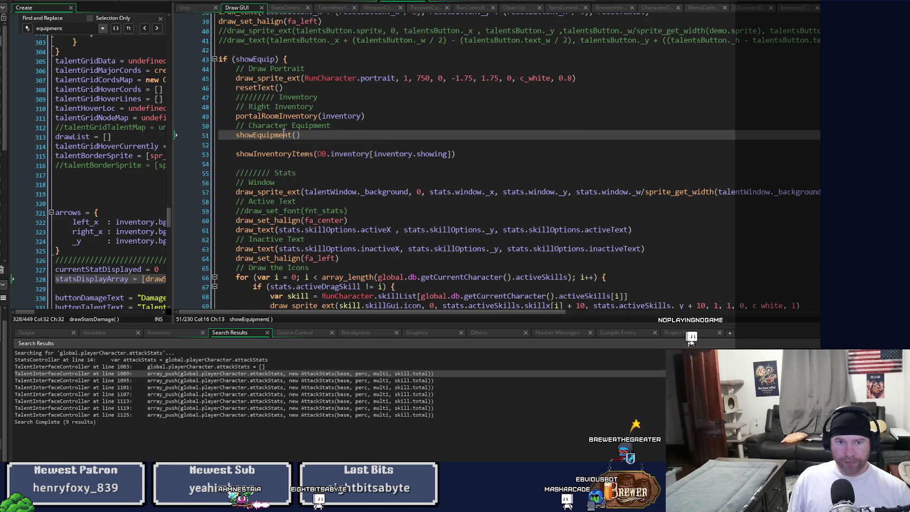
key(F12)
scroll(539, 182, down, 8)
scroll(539, 182, down, 3)
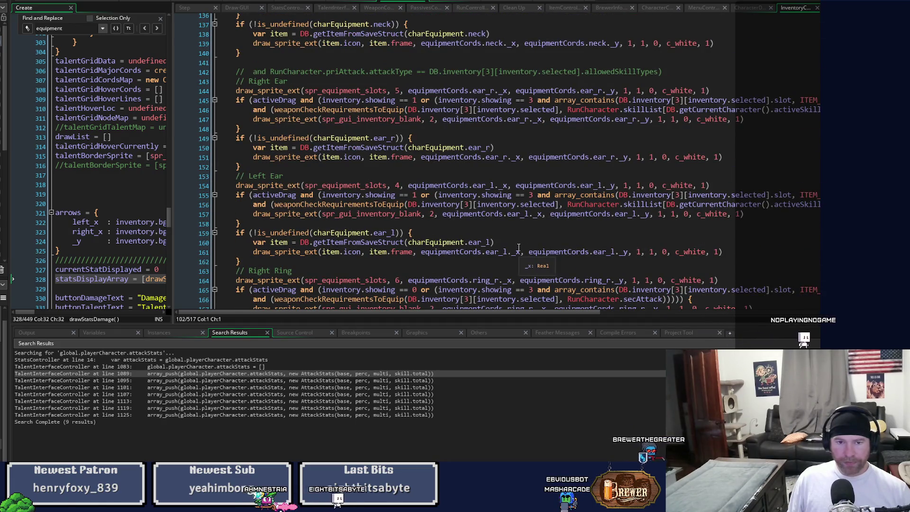
scroll(518, 247, down, 12)
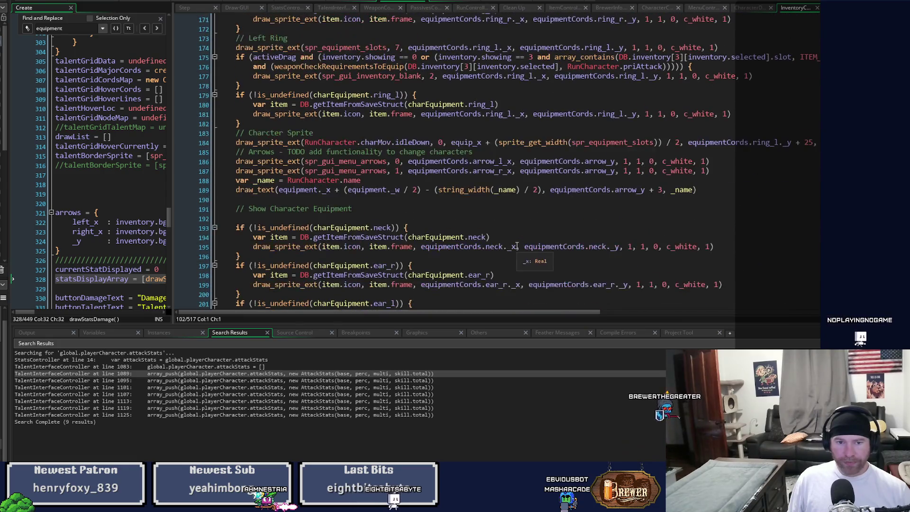
scroll(517, 246, down, 17)
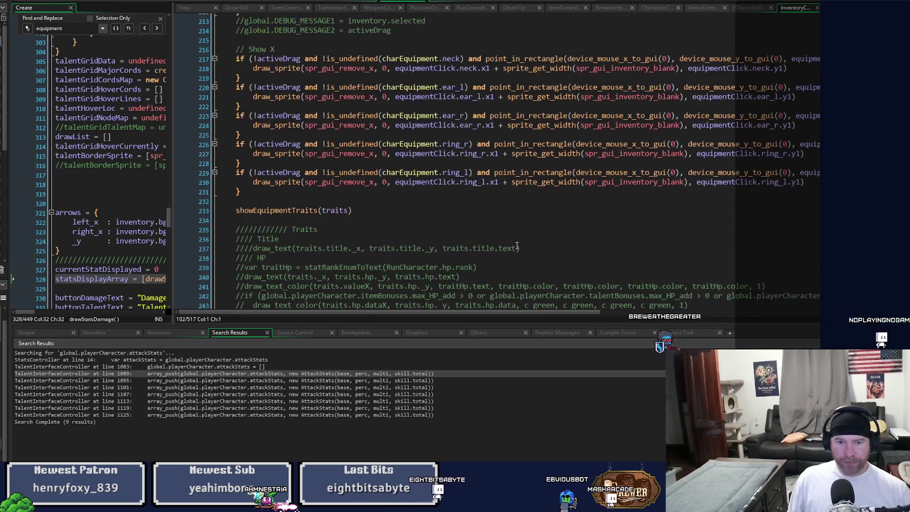
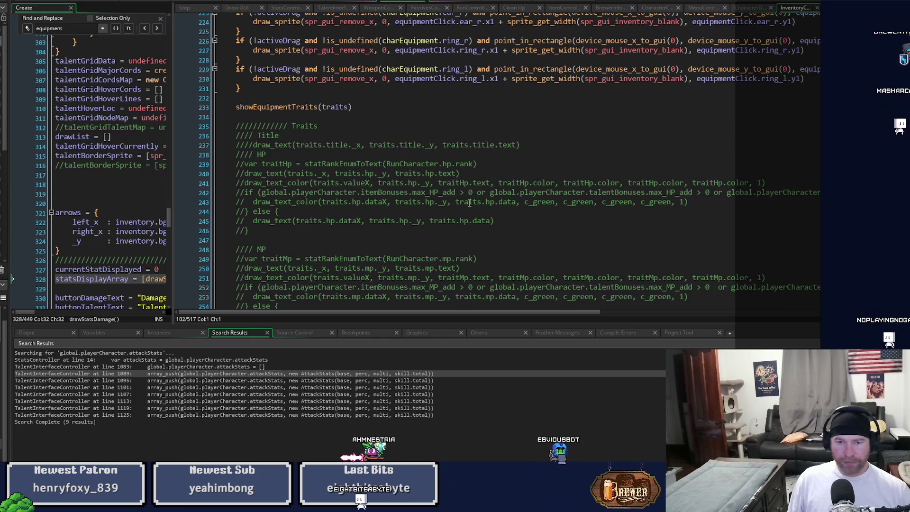
- Peek at the showEquipmentTraits function definition from the equipment drawing code
scroll(469, 203, down, 7)
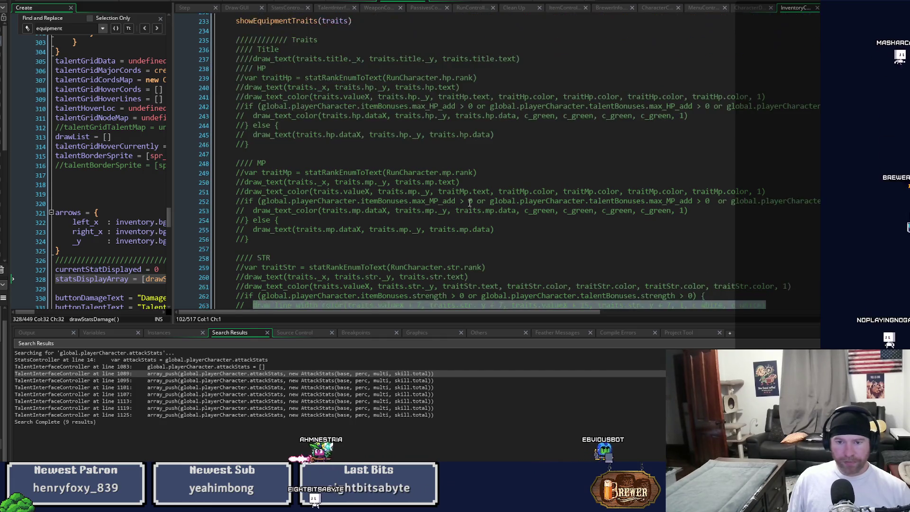
scroll(469, 203, up, 6)
middle_click(284, 90)
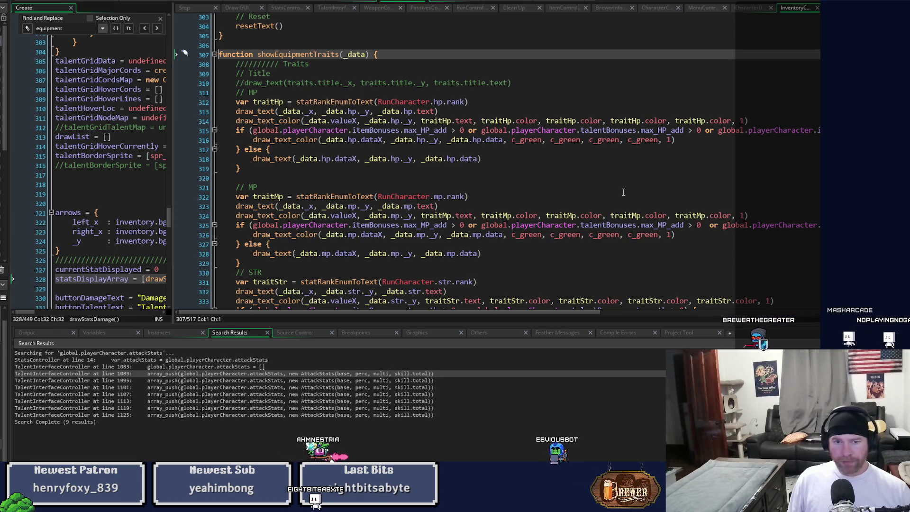
scroll(623, 192, up, 2)
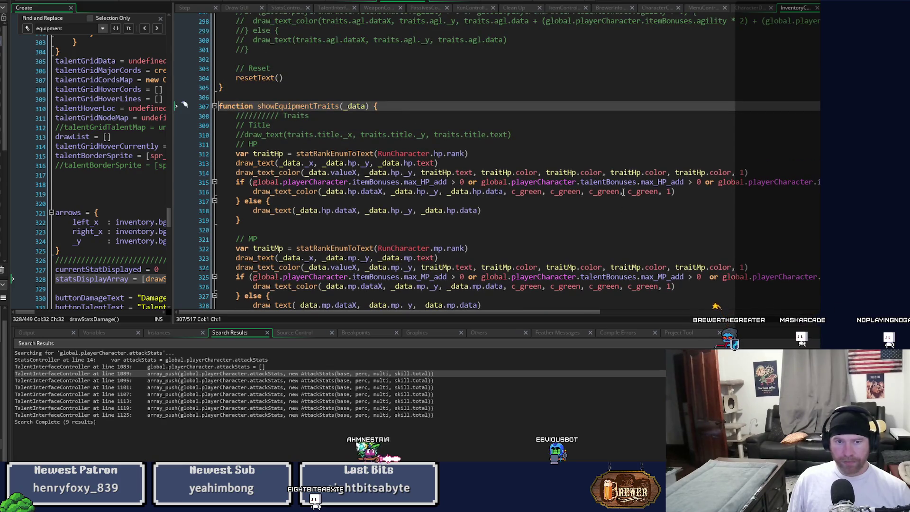
- Check the showEquipment definition, then widen the left code pane
click(241, 12)
middle_click(274, 143)
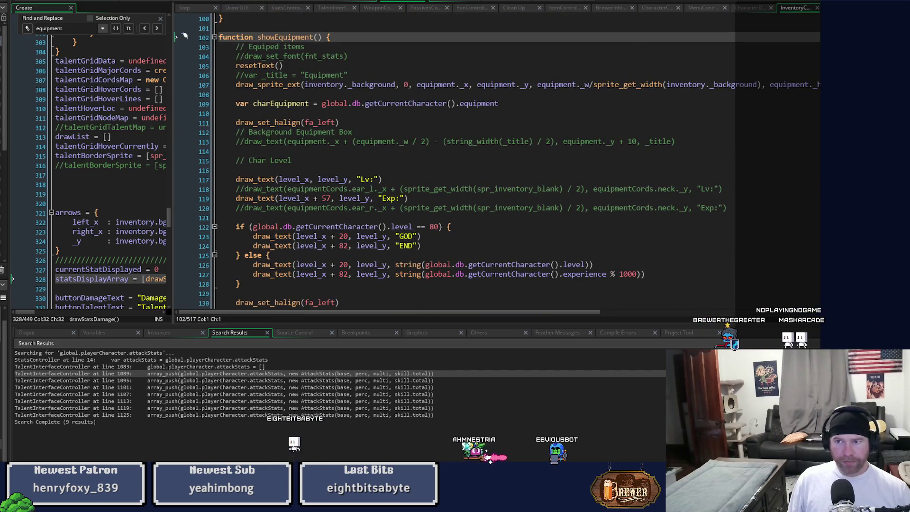
scroll(184, 36, down, 20)
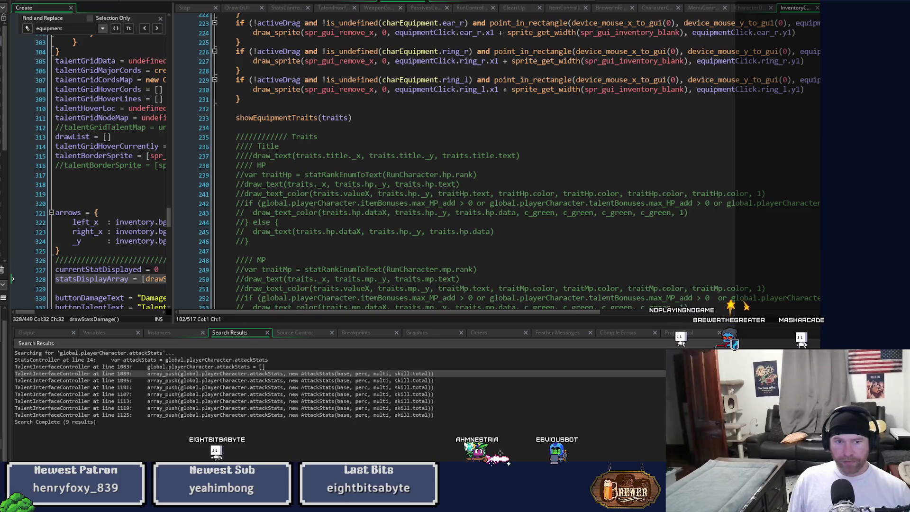
scroll(721, 199, up, 6)
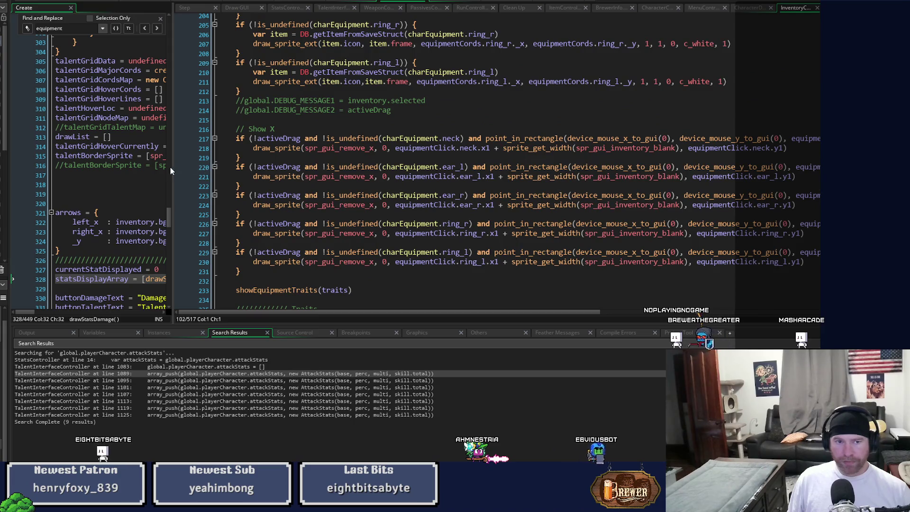
drag(173, 168, 364, 182)
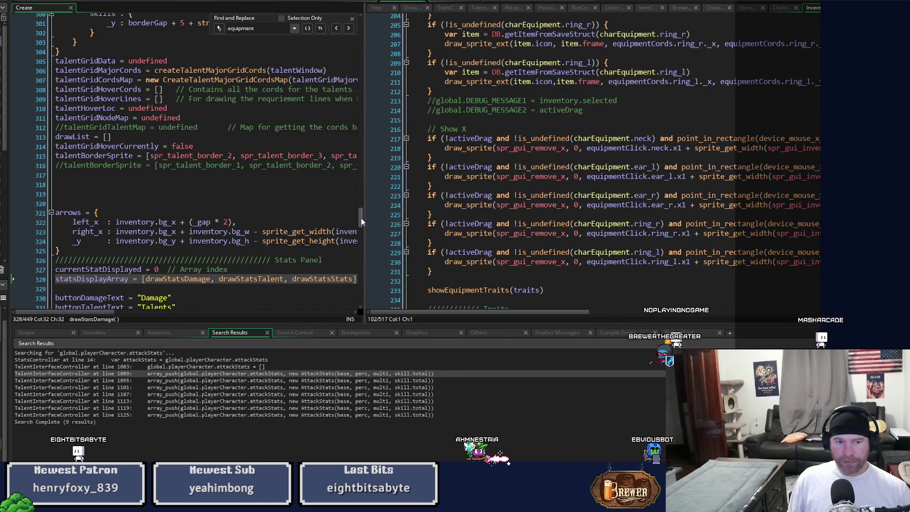
- Find 'traits' in the Create code and show the struct with hp, mp and str data: 0
click(287, 198)
key(ctrl+f)
text(traits)
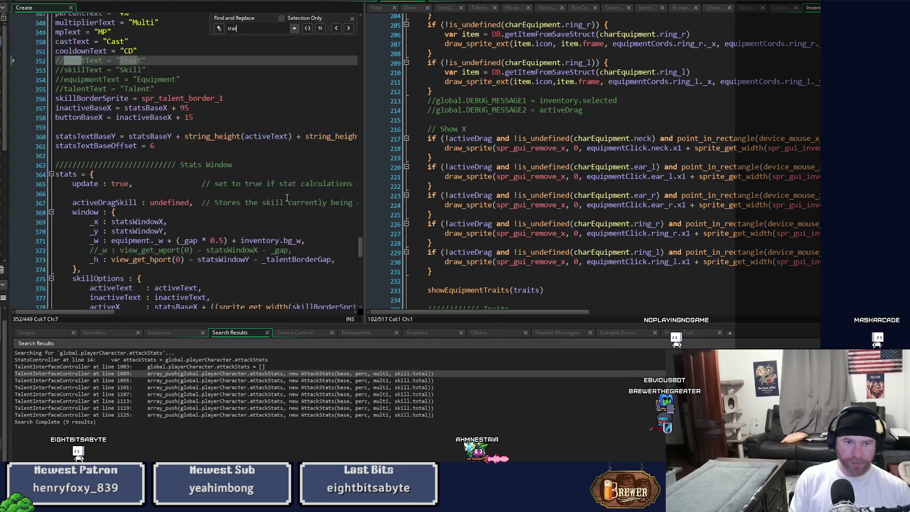
scroll(249, 194, down, 1)
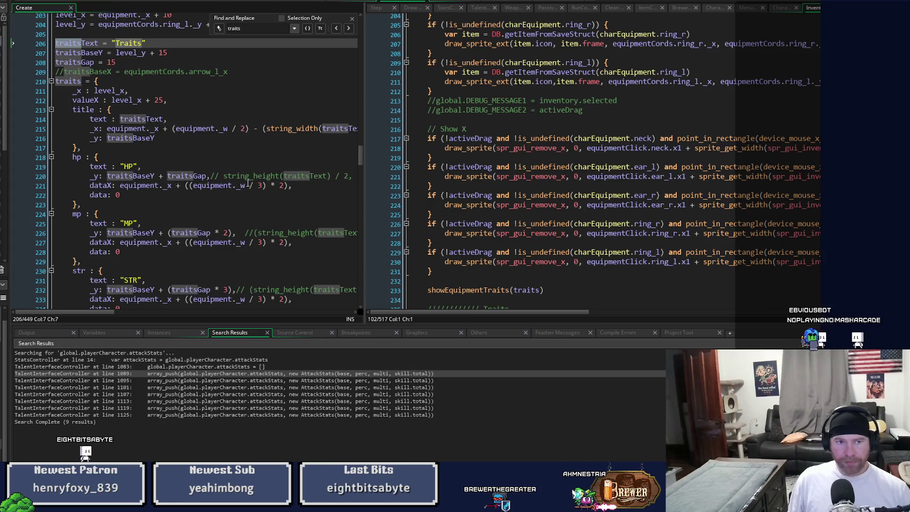
scroll(248, 183, down, 2)
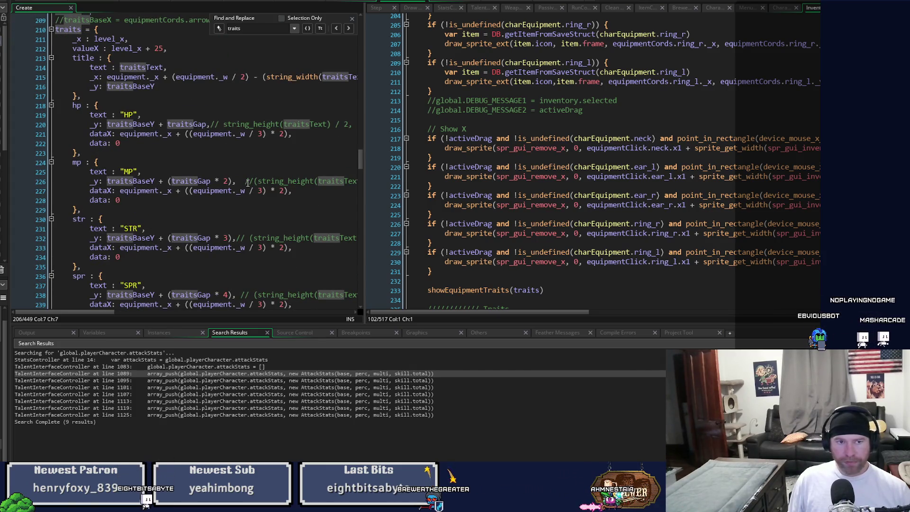
scroll(248, 183, down, 1)
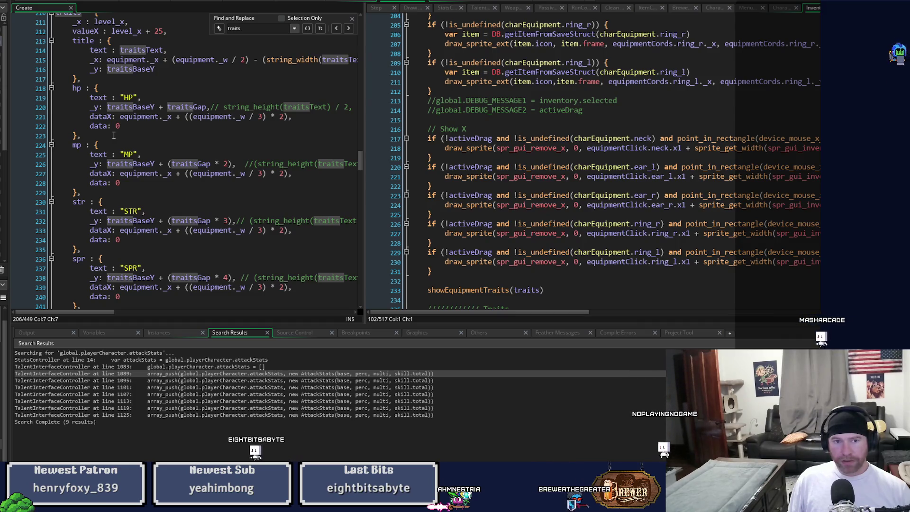
scroll(114, 136, up, 3)
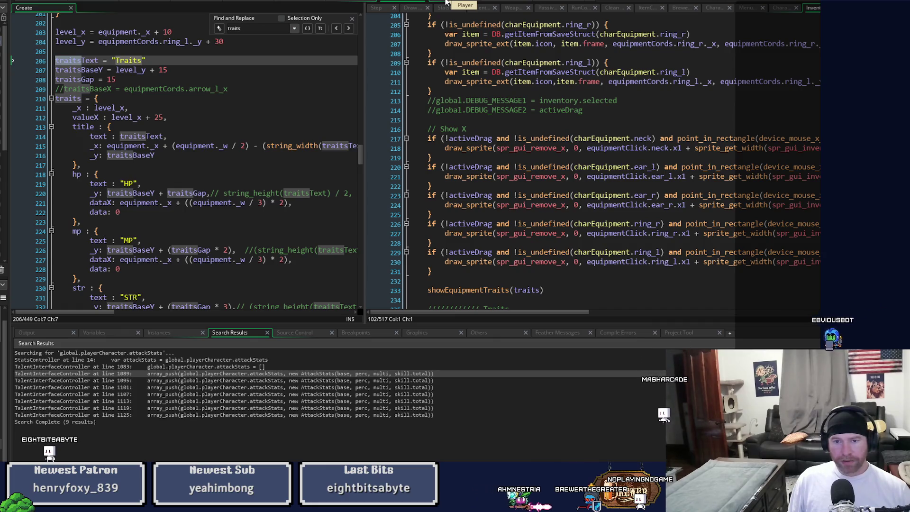
drag(364, 98, 216, 98)
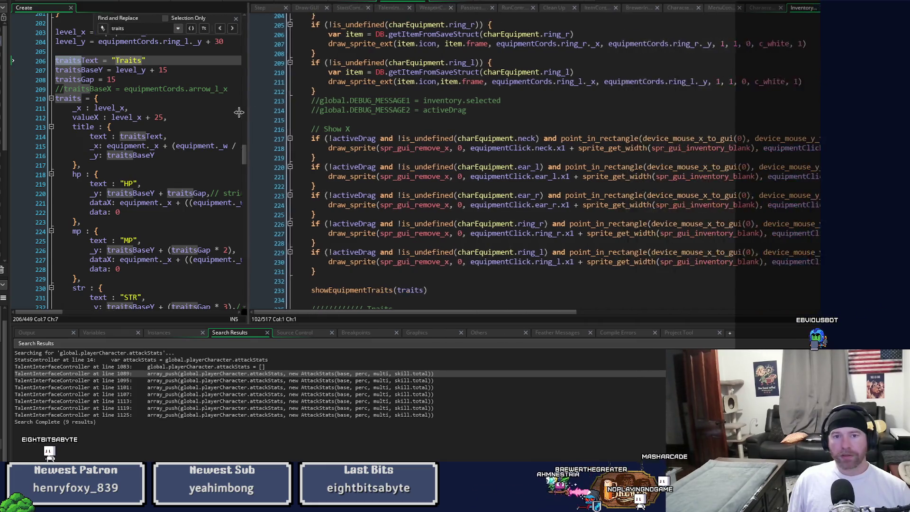
- Go to the showEquipmentTraits(_data) definition, widen the left pane, and bring up Find and Replace
scroll(385, 128, down, 3)
middle_click(353, 204)
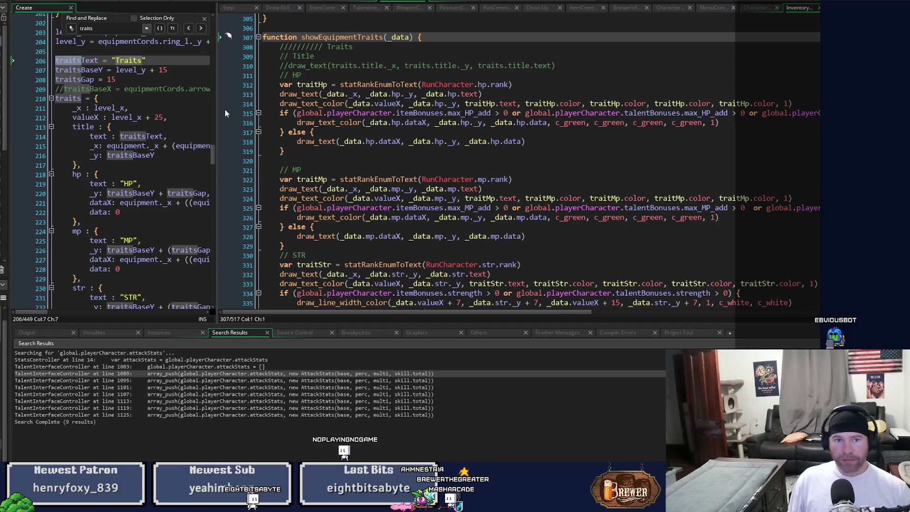
drag(217, 108, 328, 119)
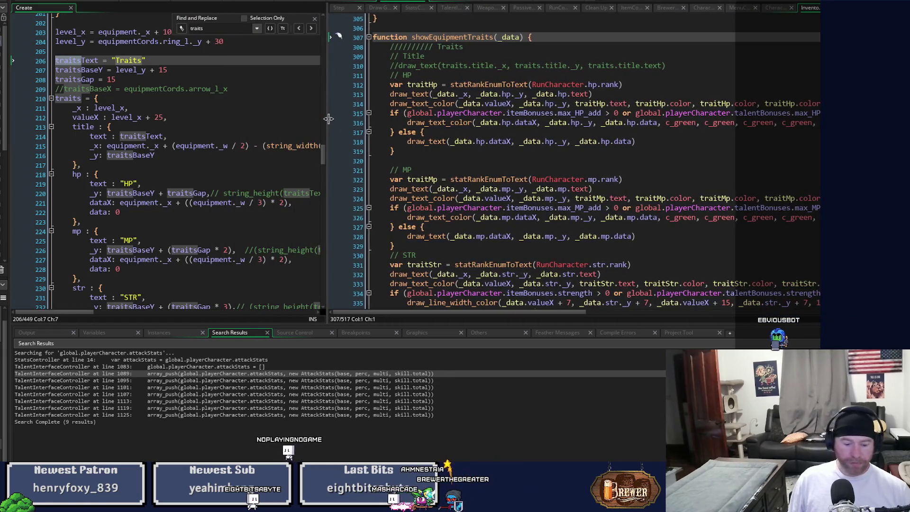
key(ctrl+h)
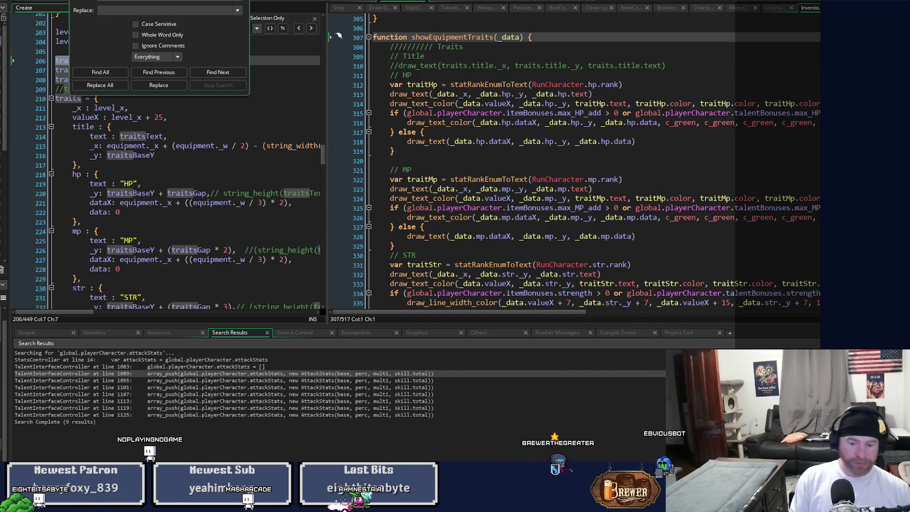
- Search the project for traits.hp.data and open the InventoryController line 378 match
key(Return)
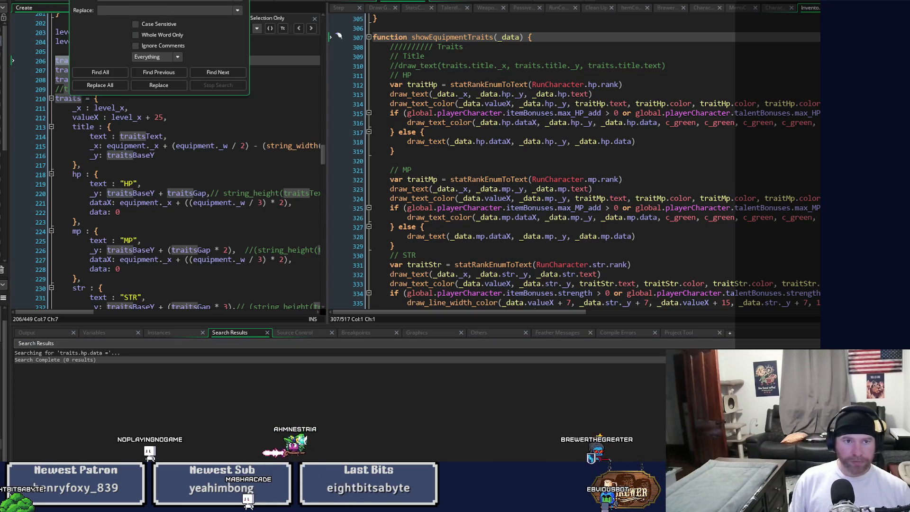
key(BackSpace)
key(BackSpace)
key(Return)
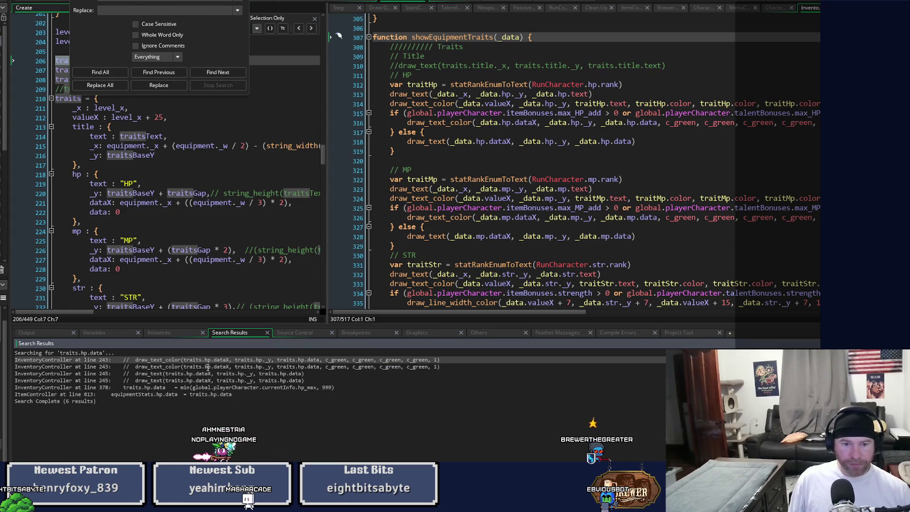
double_click(242, 388)
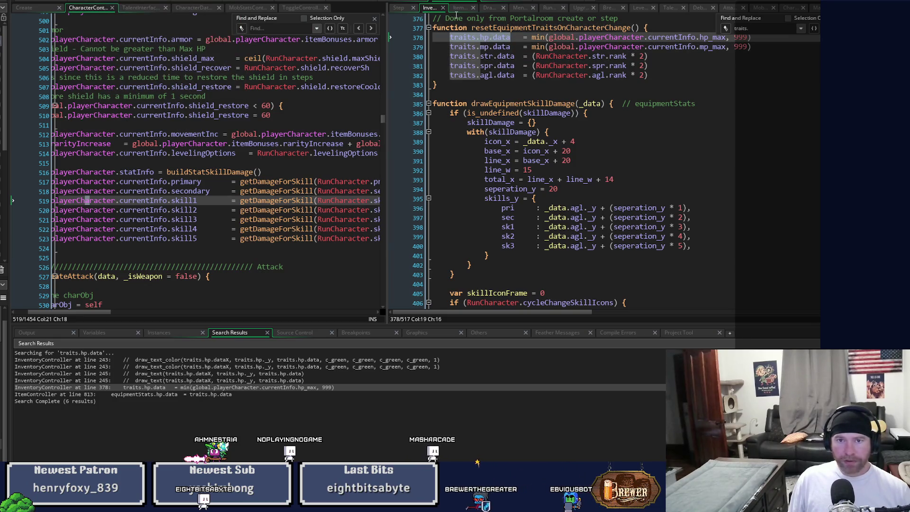
- In the player Draw_64 code, peek at the escMenuUpgradeList definition
click(489, 9)
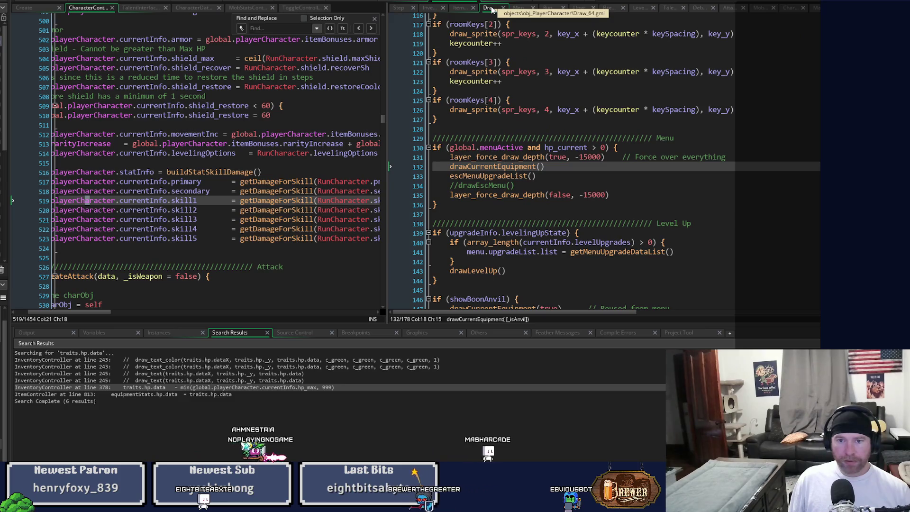
middle_click(505, 176)
scroll(724, 222, down, 15)
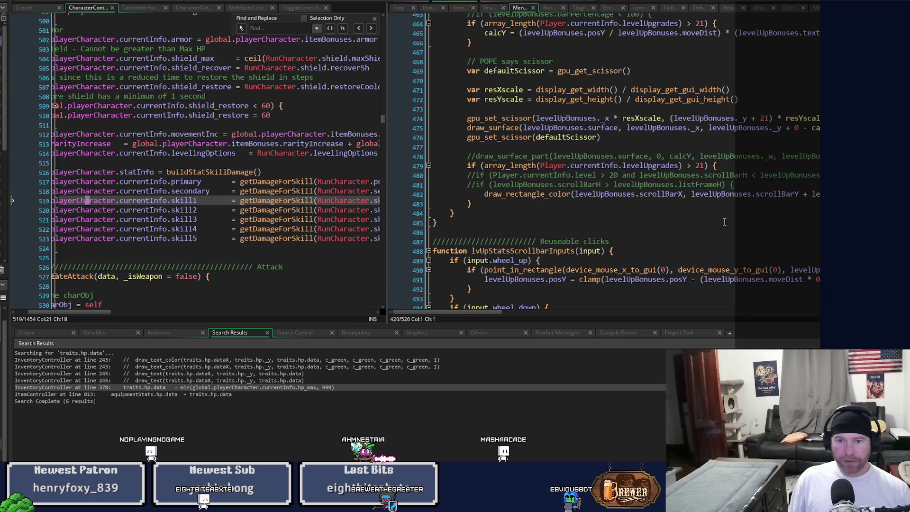
scroll(724, 222, up, 17)
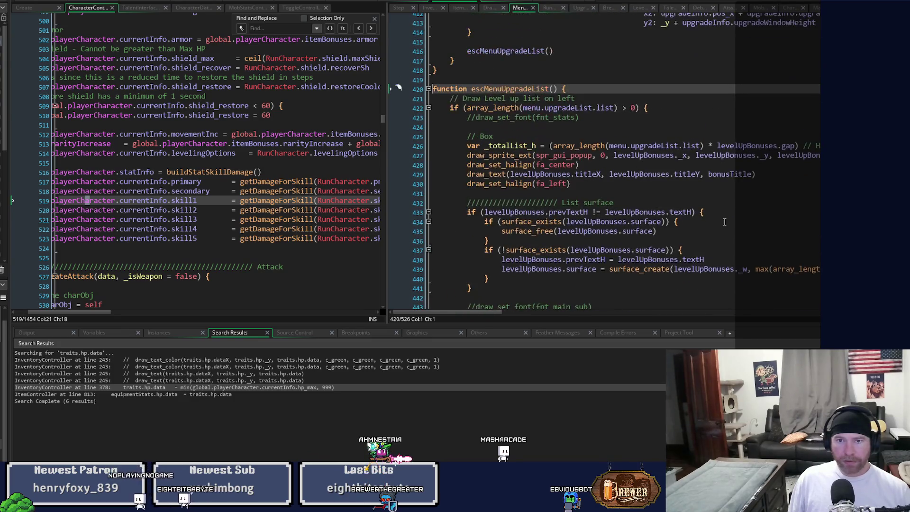
click(490, 9)
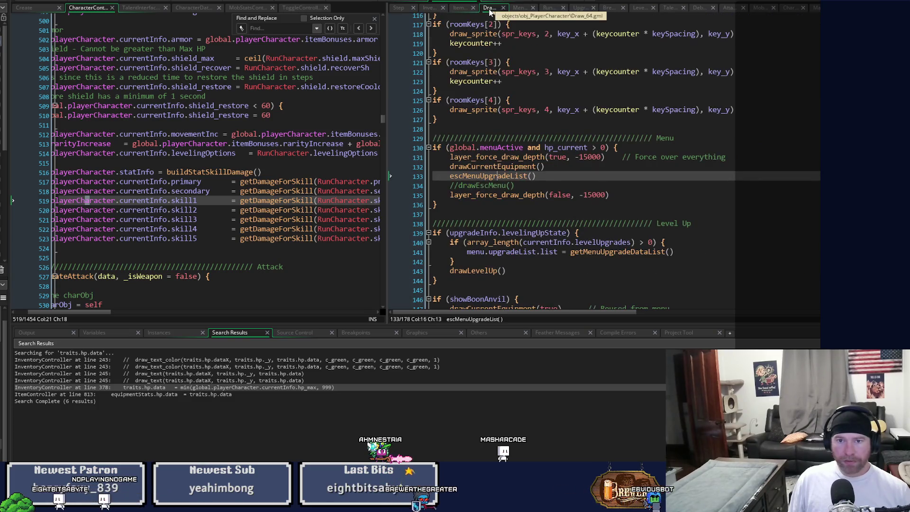
- Open drawCurrentEquipment at its Traits block passing equipmentStats to showEquipmentTraits
middle_click(486, 166)
scroll(650, 191, down, 3)
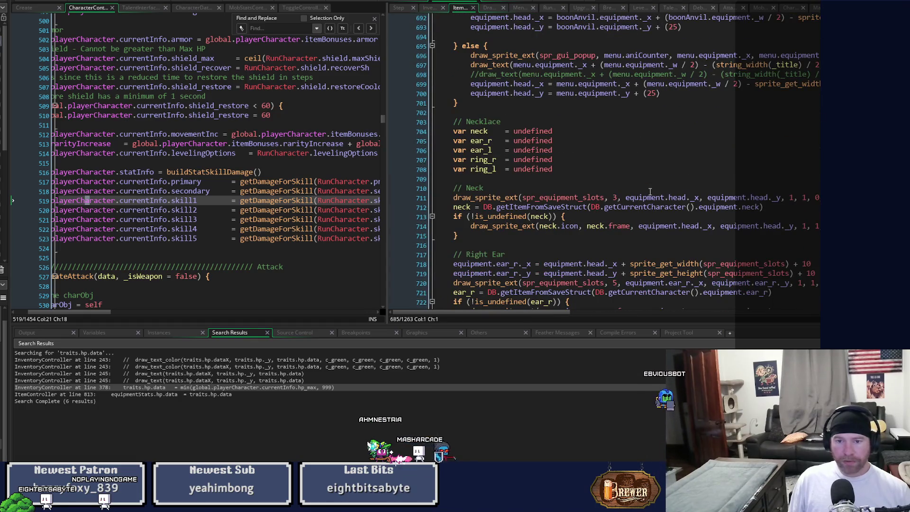
scroll(649, 191, down, 15)
scroll(650, 191, down, 17)
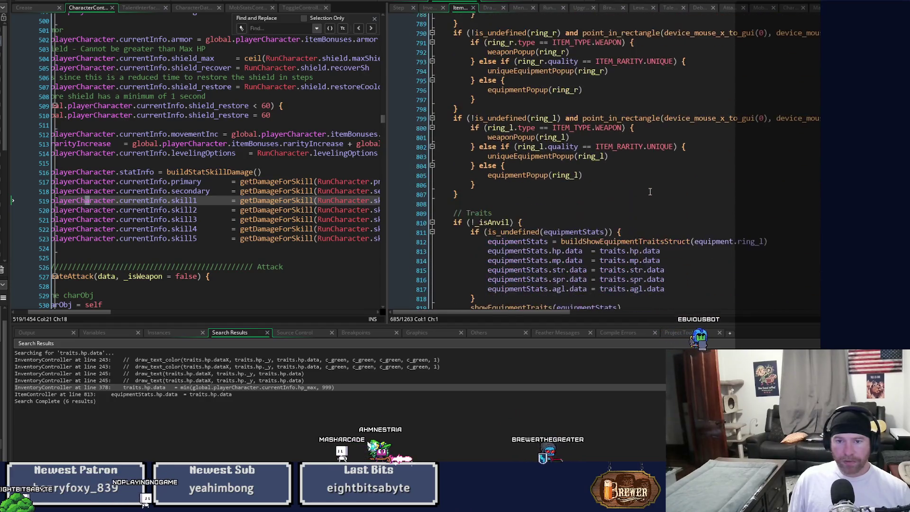
scroll(650, 191, down, 3)
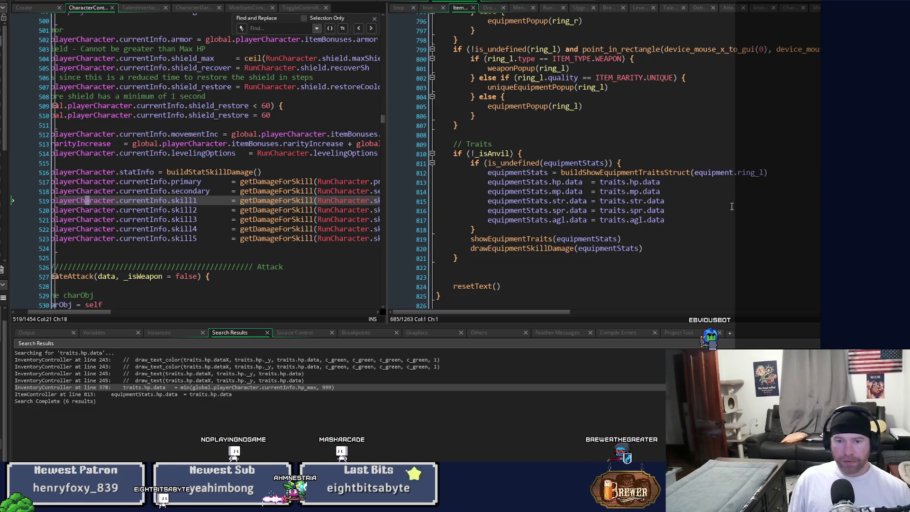
scroll(732, 207, up, 3)
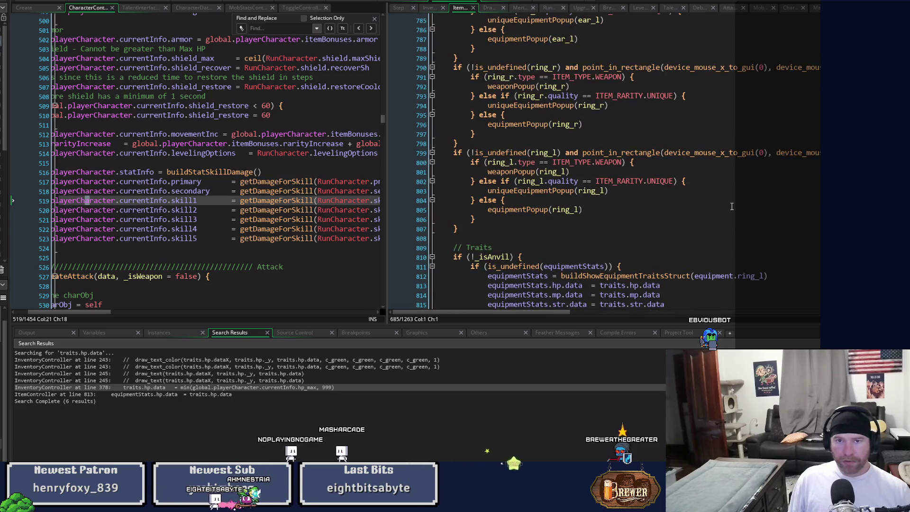
click(402, 5)
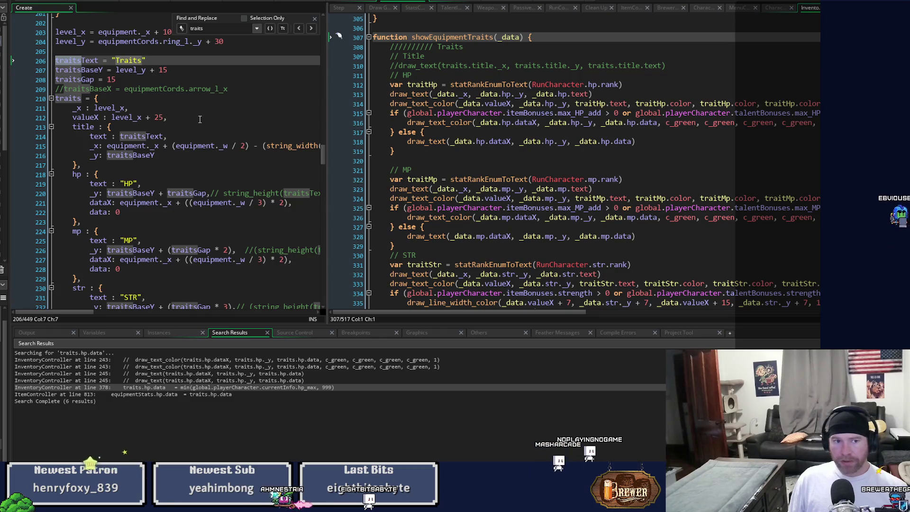
- Go to the hp entry's data: 0 line, then open the ItemController line 813 match
click(94, 212)
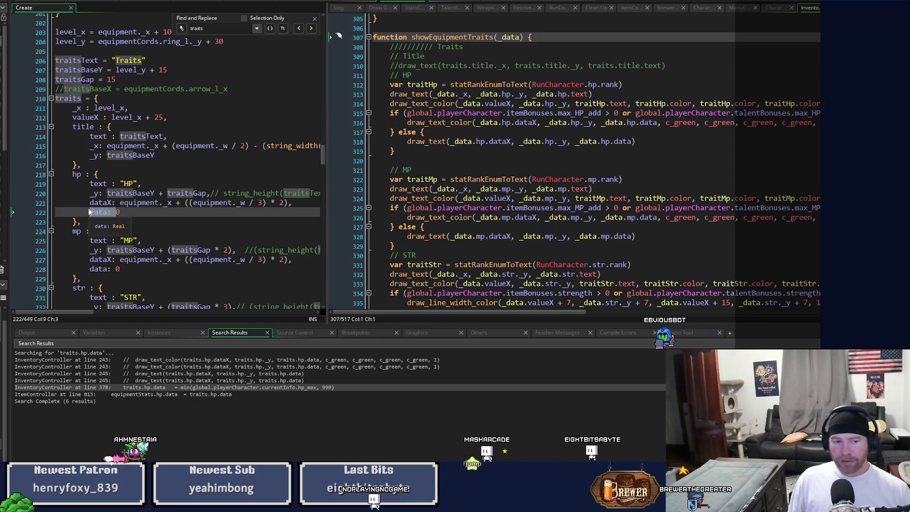
key(Down)
key(Return)
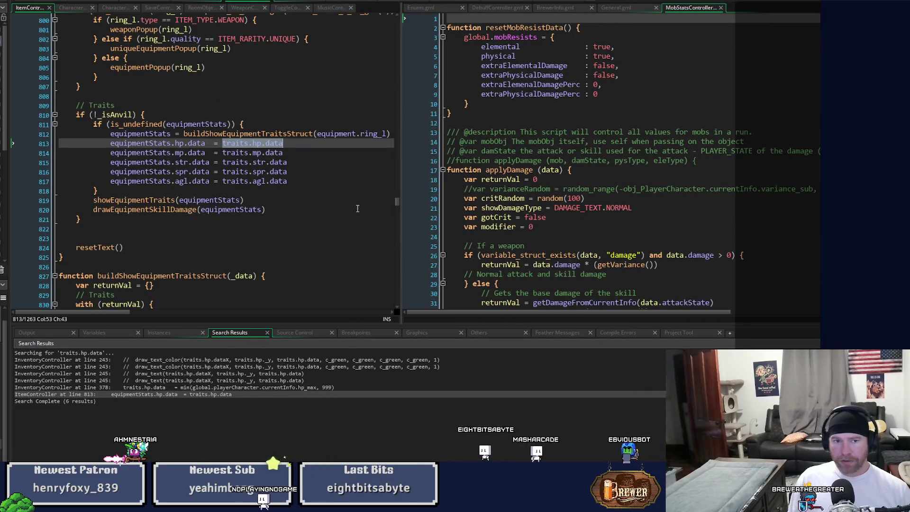
- Switch workspaces to show the traits struct beside the showEquipmentTraits(_data) function
scroll(357, 208, up, 2)
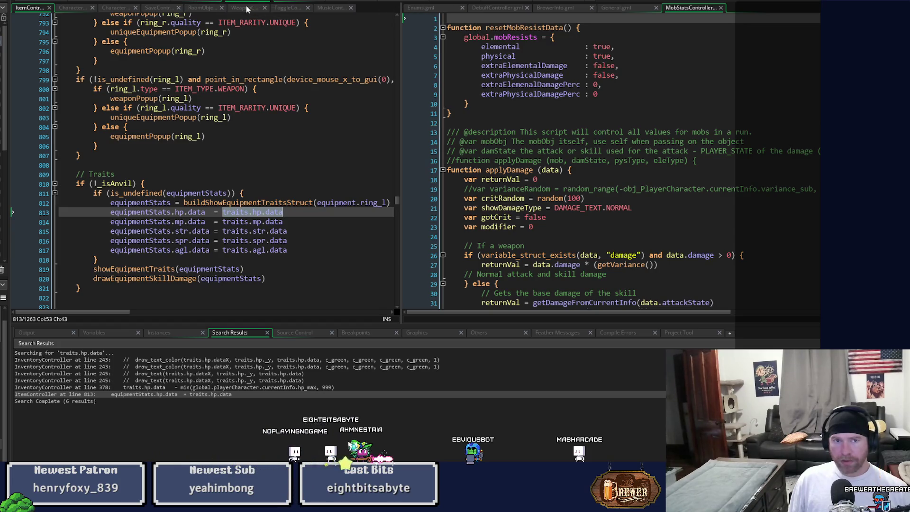
click(455, 2)
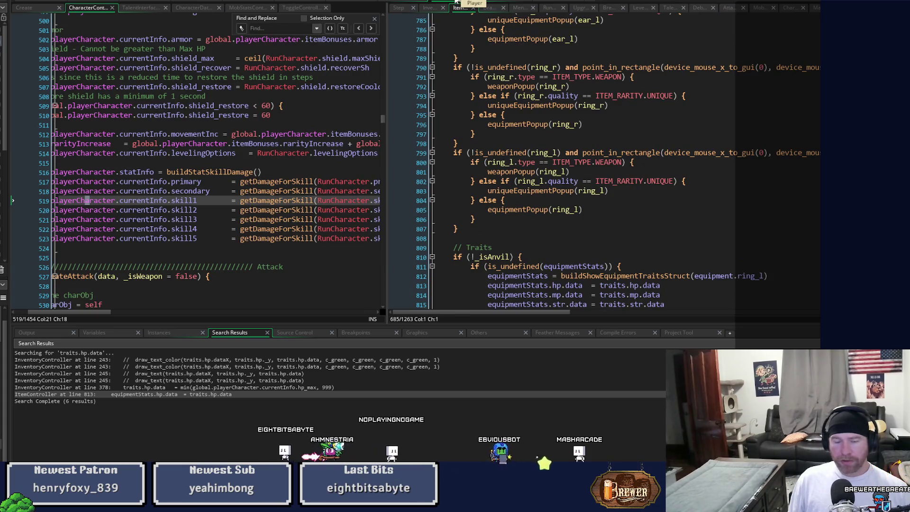
click(396, 2)
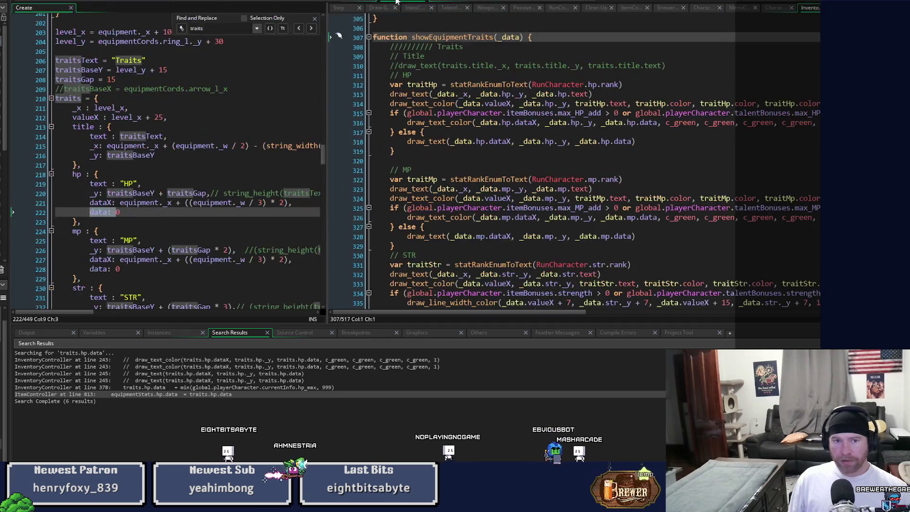
- Review showEquipmentTraits from its HP else branch at line 317, then return to CharacterController/ItemController
click(434, 130)
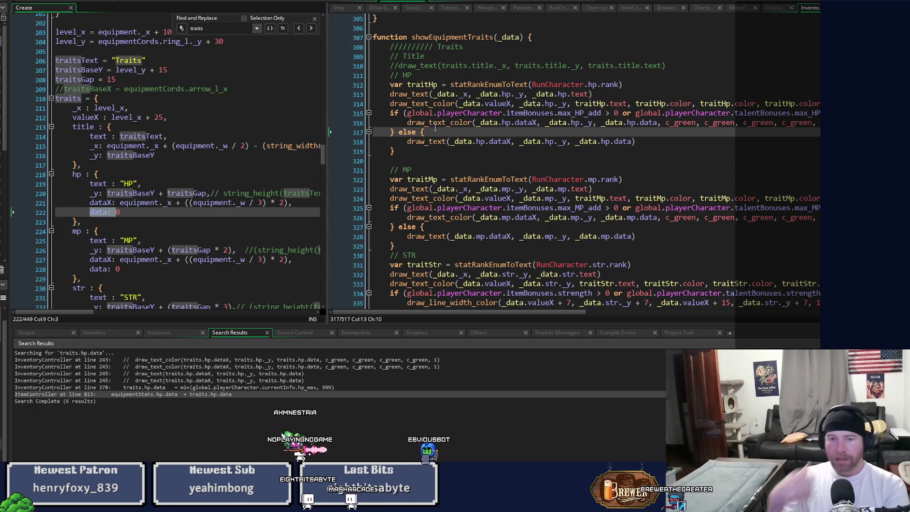
scroll(434, 127, down, 11)
scroll(434, 127, down, 6)
scroll(421, 71, up, 13)
scroll(422, 71, up, 9)
scroll(515, 154, up, 5)
scroll(515, 154, up, 20)
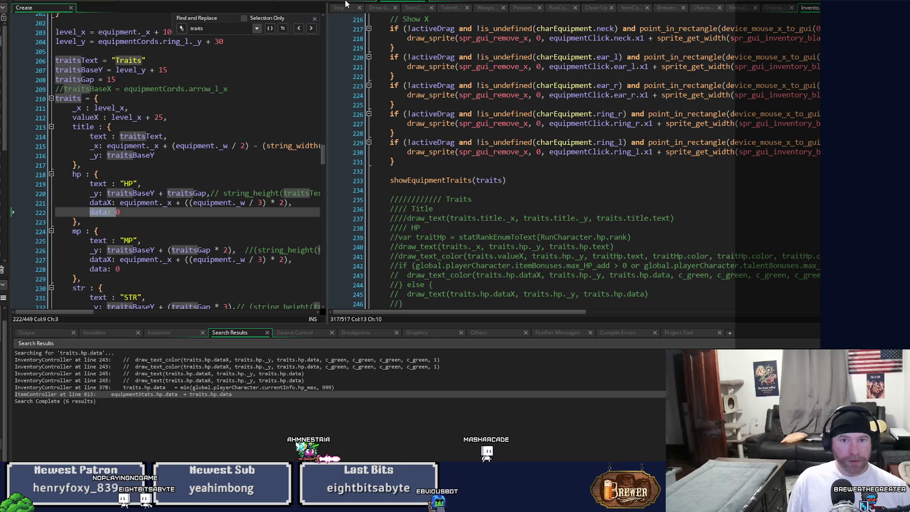
click(437, 6)
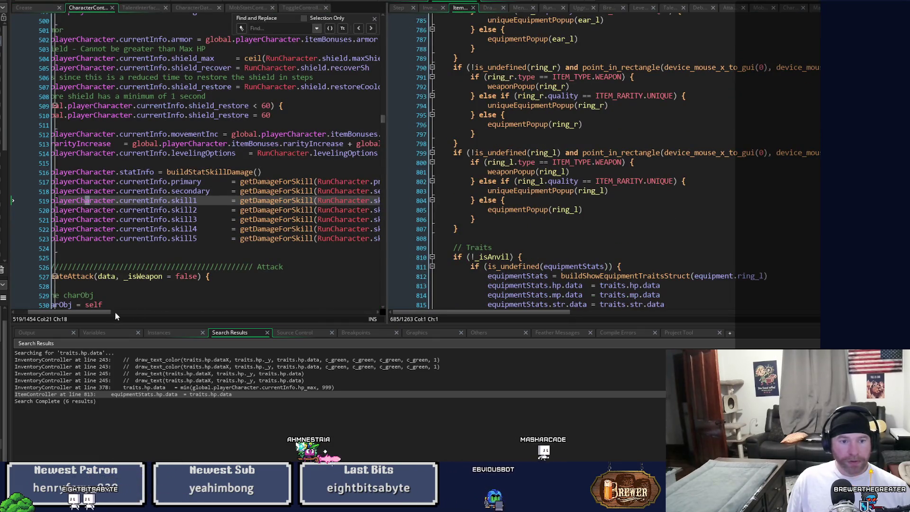
- Browse the player Create event at attackStats, resizing the code panes
drag(116, 316, 101, 316)
scroll(384, 125, down, 3)
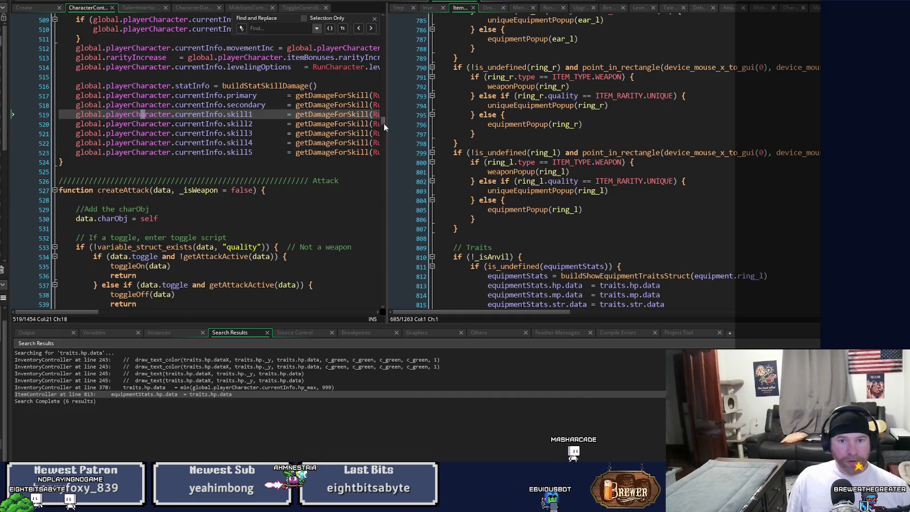
drag(384, 126, 350, 340)
scroll(216, 193, up, 20)
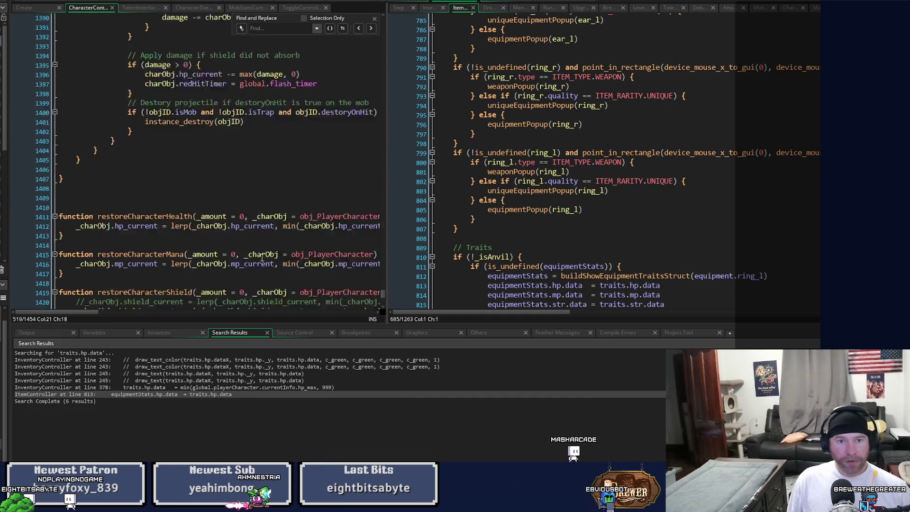
scroll(269, 257, down, 3)
click(28, 8)
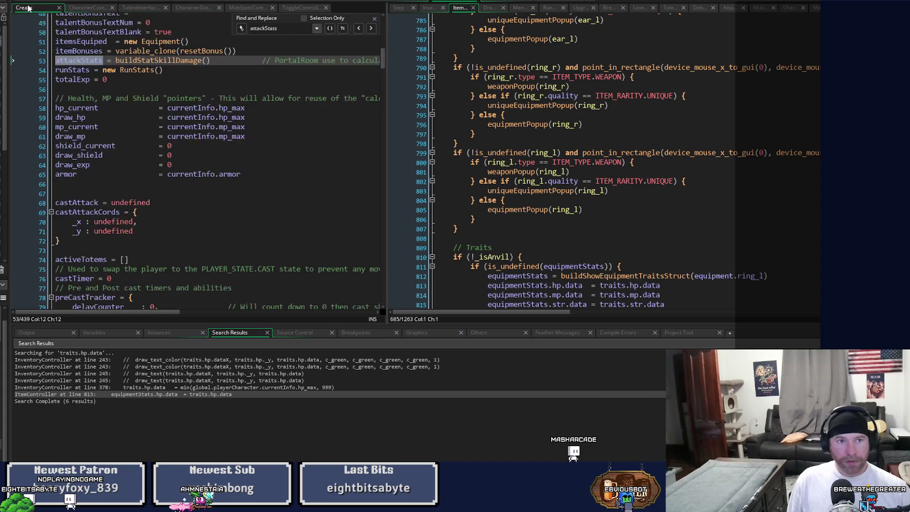
scroll(213, 135, down, 4)
mouse_move(380, 70)
mouse_down()
mouse_move(385, 243)
mouse_move(397, 302)
mouse_move(379, 120)
mouse_up()
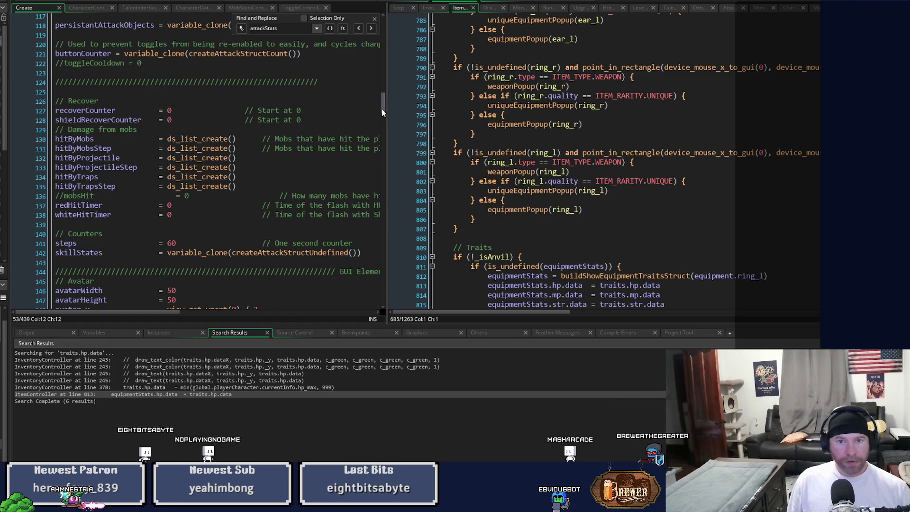
mouse_move(387, 110)
mouse_down()
mouse_move(488, 106)
mouse_move(478, 284)
mouse_move(476, 216)
mouse_move(465, 315)
mouse_up()
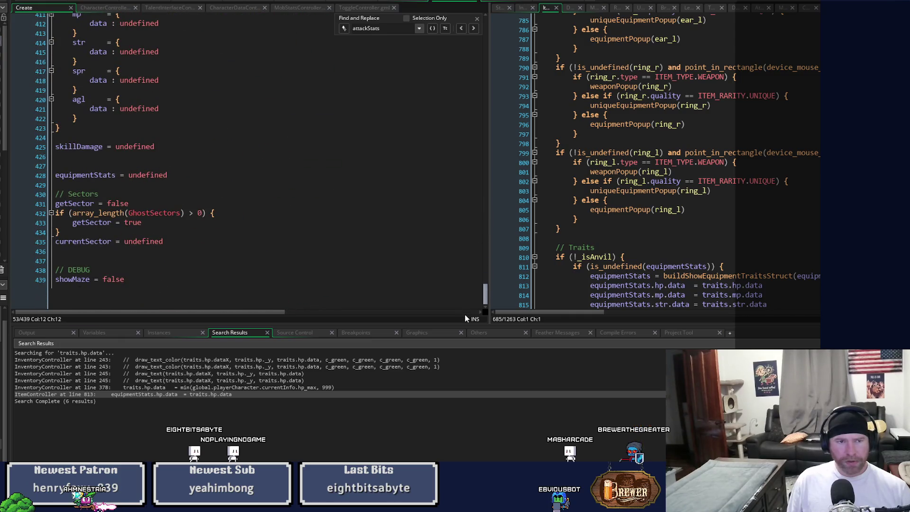
mouse_move(472, 283)
mouse_down()
mouse_move(483, 126)
mouse_move(482, 351)
mouse_up()
scroll(384, 280, up, 14)
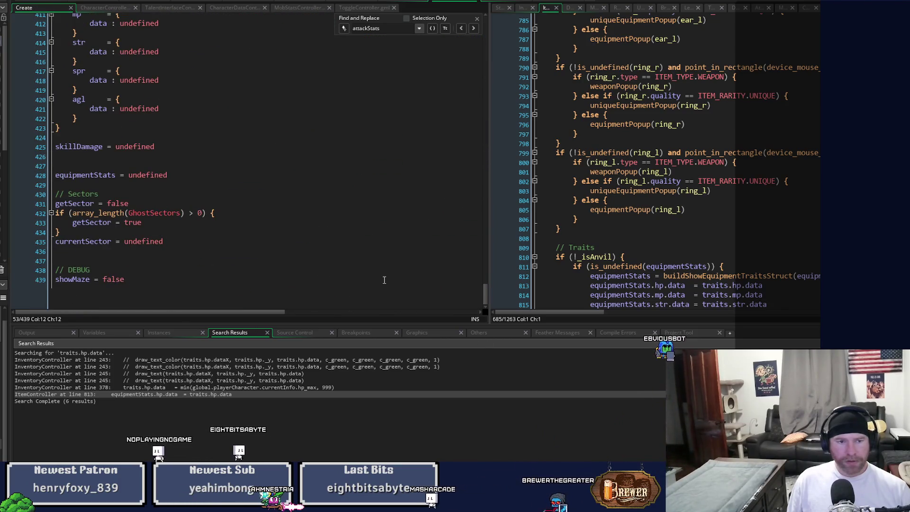
scroll(384, 280, up, 10)
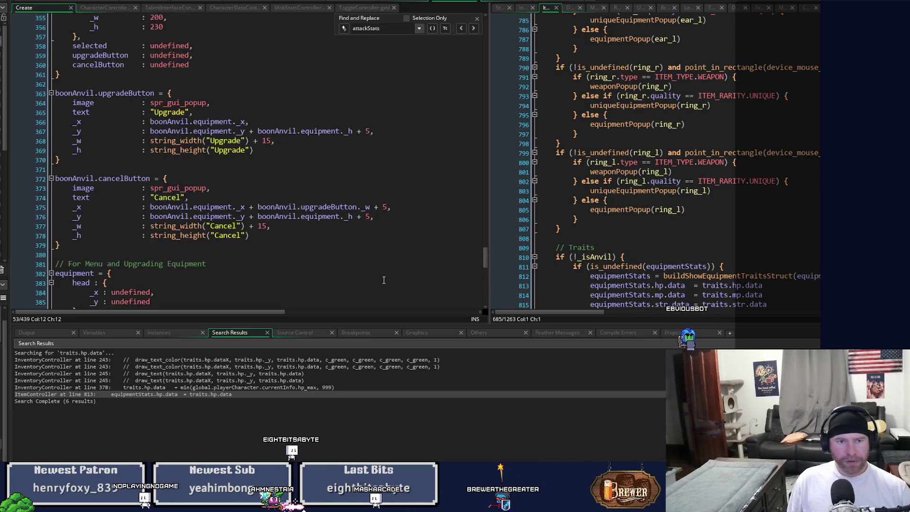
scroll(384, 280, up, 15)
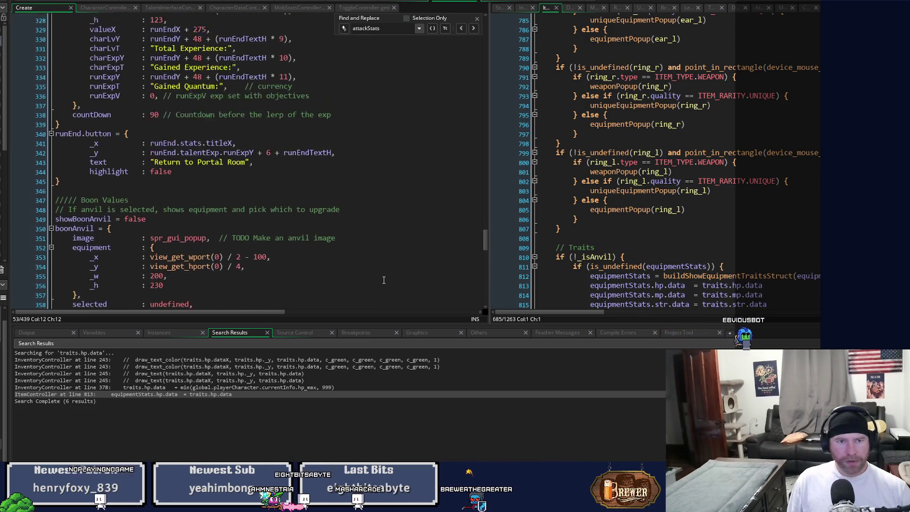
scroll(384, 280, up, 13)
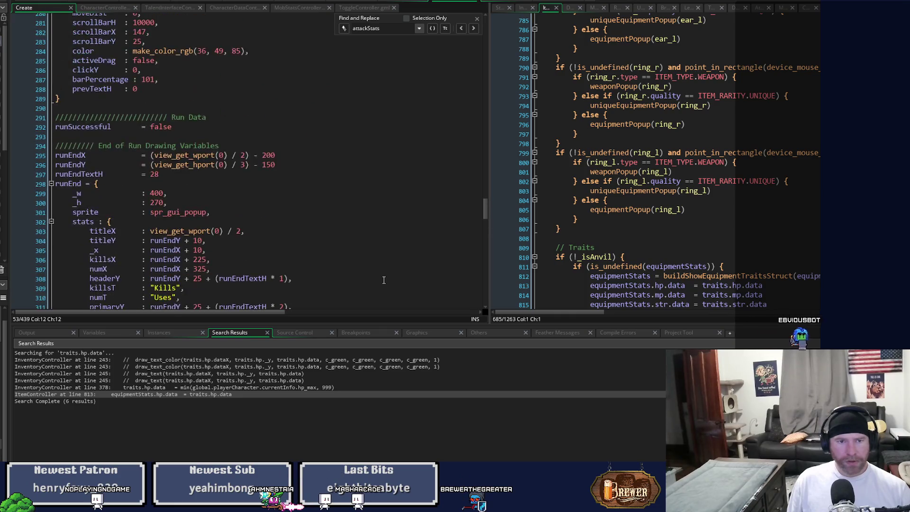
scroll(384, 280, up, 3)
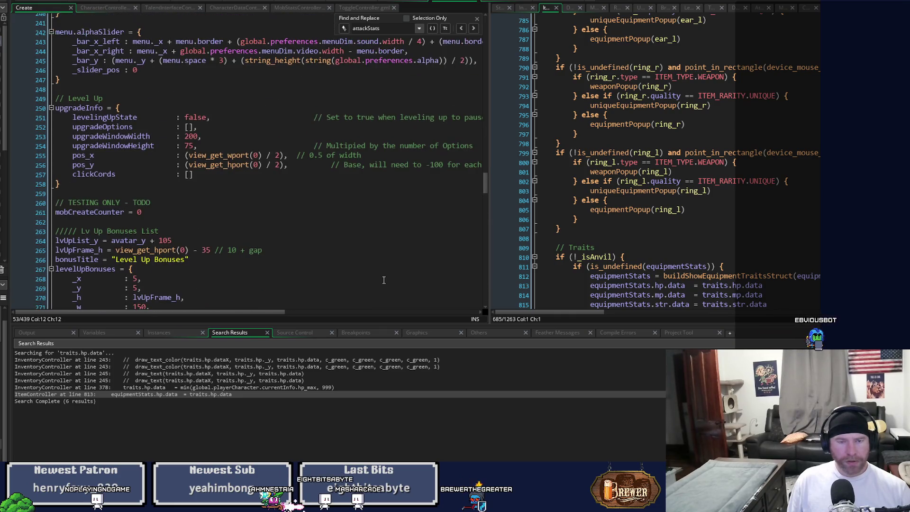
- Open the drawStatsDamage definition from line 328 and give its code more room
click(415, 2)
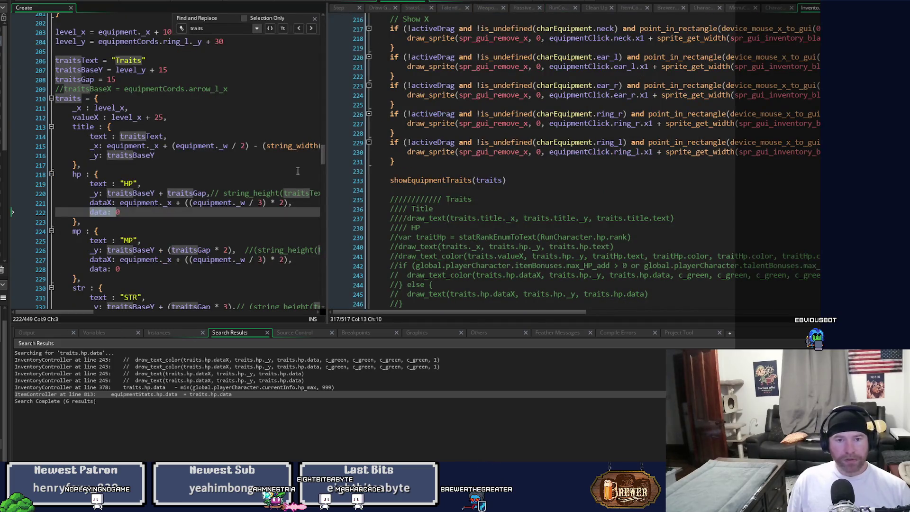
mouse_move(328, 173)
mouse_down()
mouse_move(463, 151)
mouse_move(450, 309)
mouse_move(458, 226)
mouse_up()
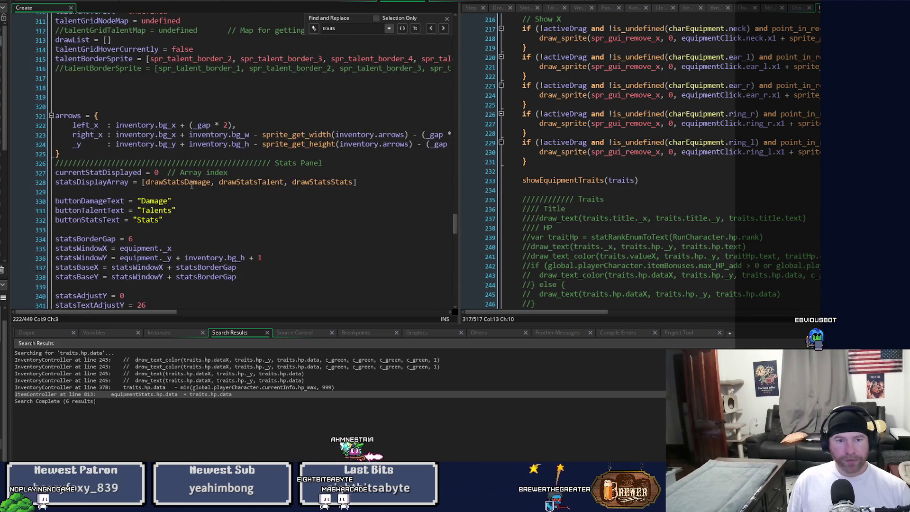
middle_click(197, 182)
mouse_move(459, 213)
mouse_down()
mouse_move(306, 233)
mouse_move(261, 248)
mouse_up()
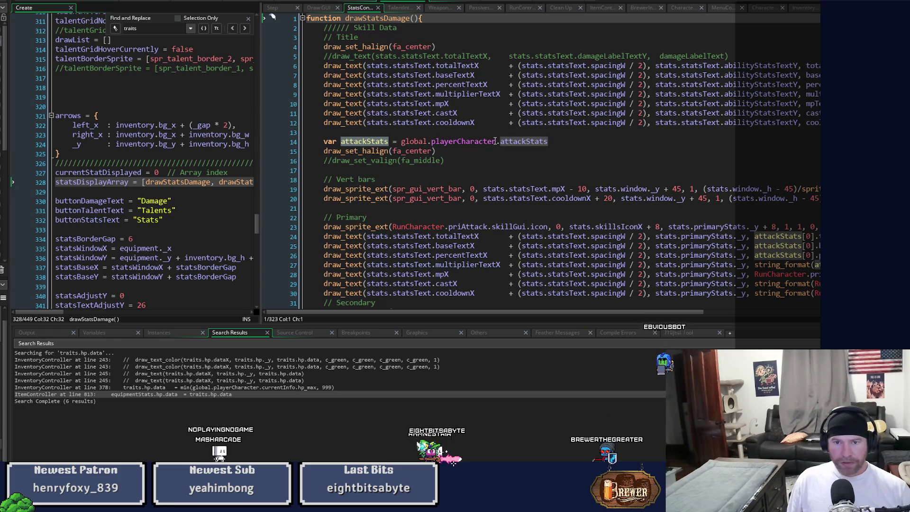
- Search the project for global.playerCharacter.attackStats selected on line 14
drag(568, 141, 509, 147)
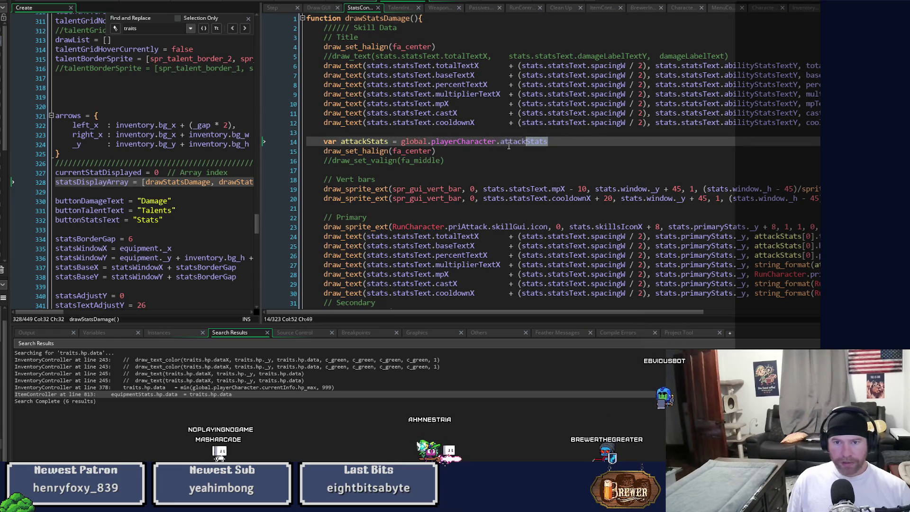
click(405, 144)
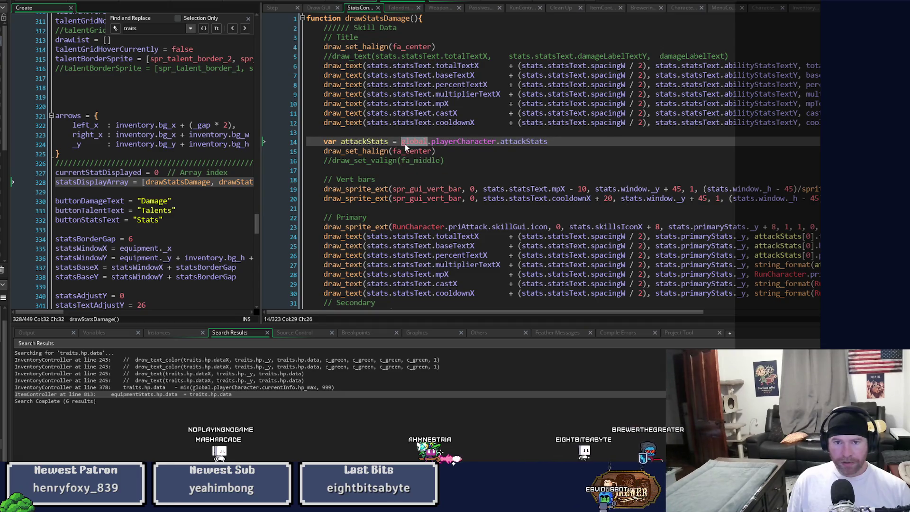
drag(405, 143, 549, 140)
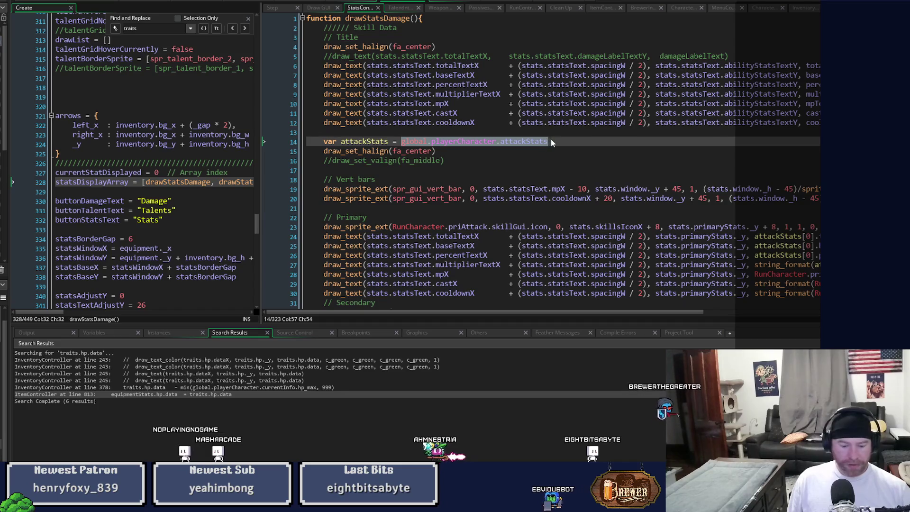
key(ctrl+shift+f)
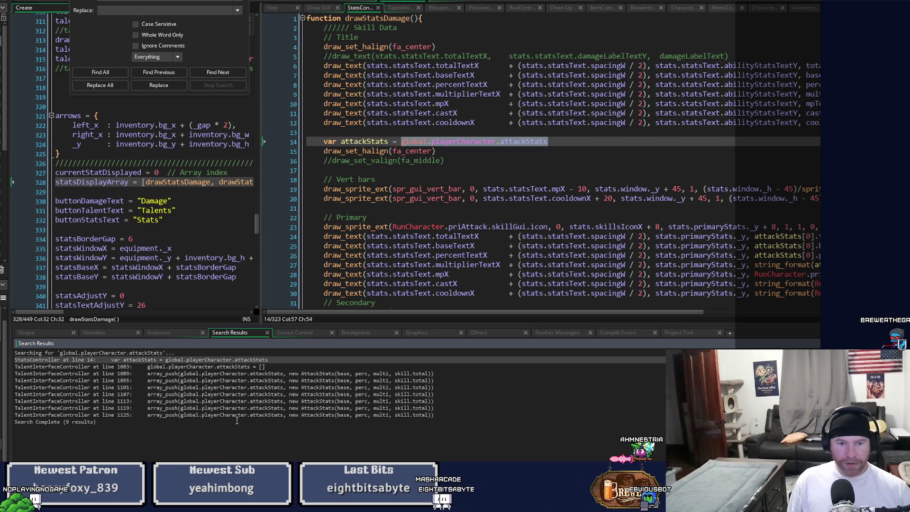
- Open calculateAttackStats at the TalentInterfaceController line 1089 result, then return to the player Create code
click(237, 374)
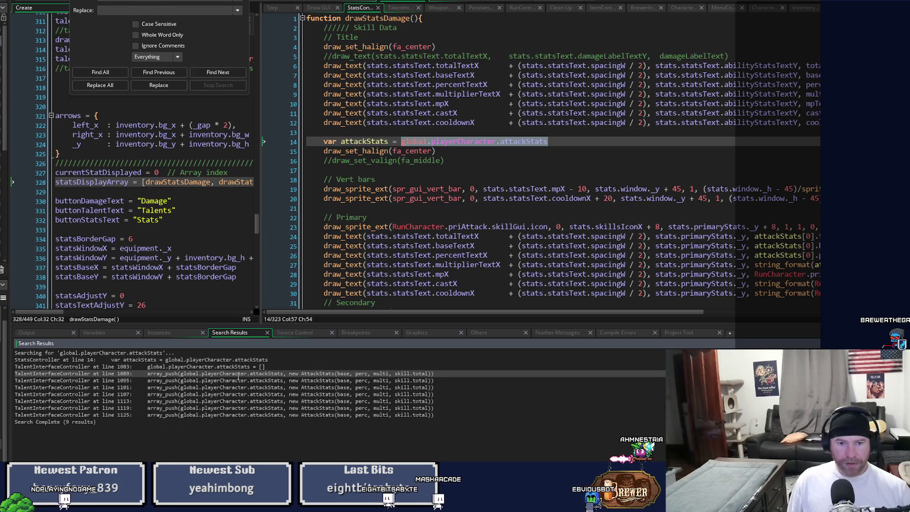
double_click(239, 374)
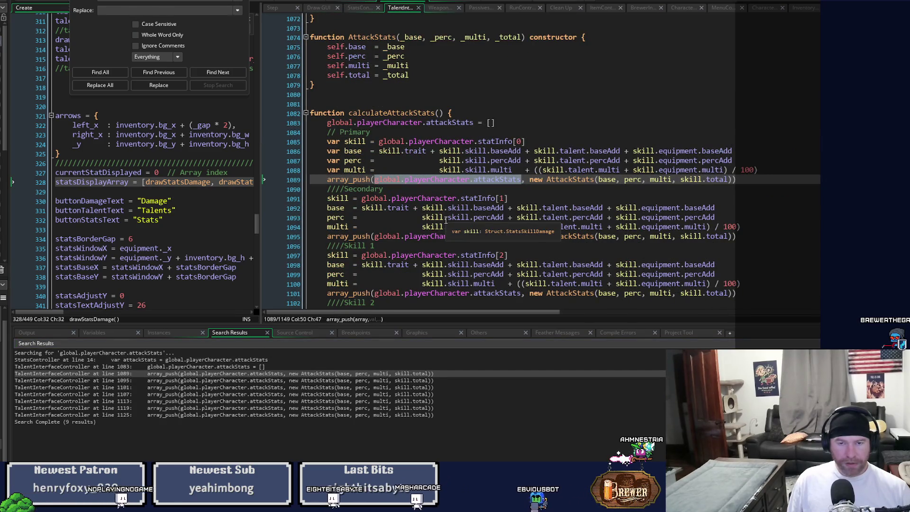
mouse_move(419, 185)
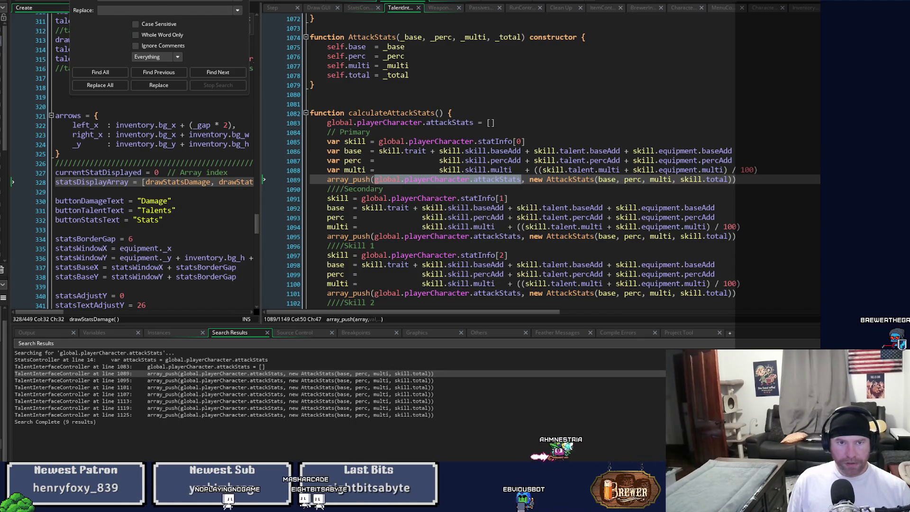
key(ctrl+f)
click(450, 2)
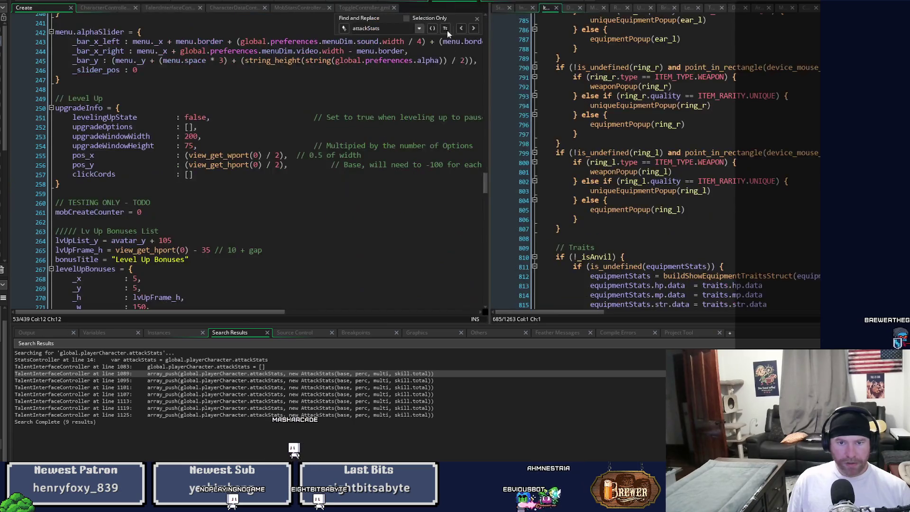
- Widen the ItemController code, then jump from the player's Draw event to the drawCurrentEquipment definition
drag(489, 286, 339, 284)
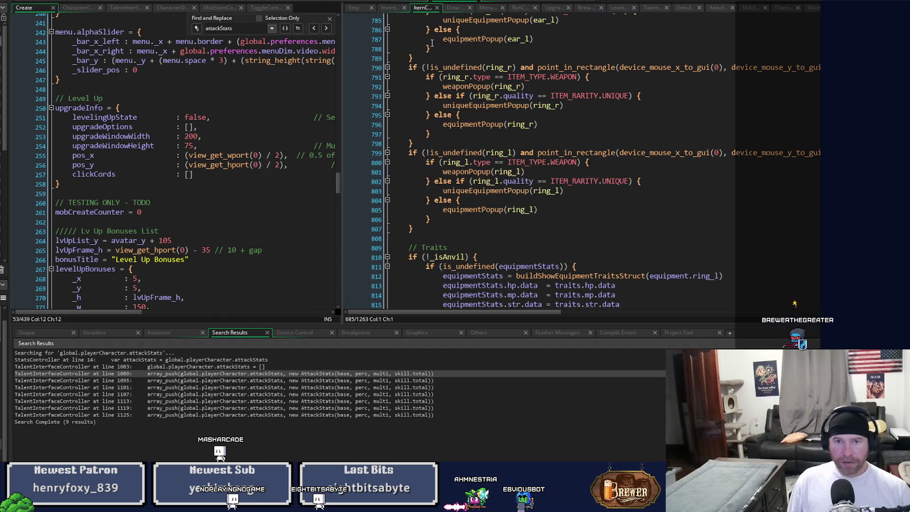
click(454, 8)
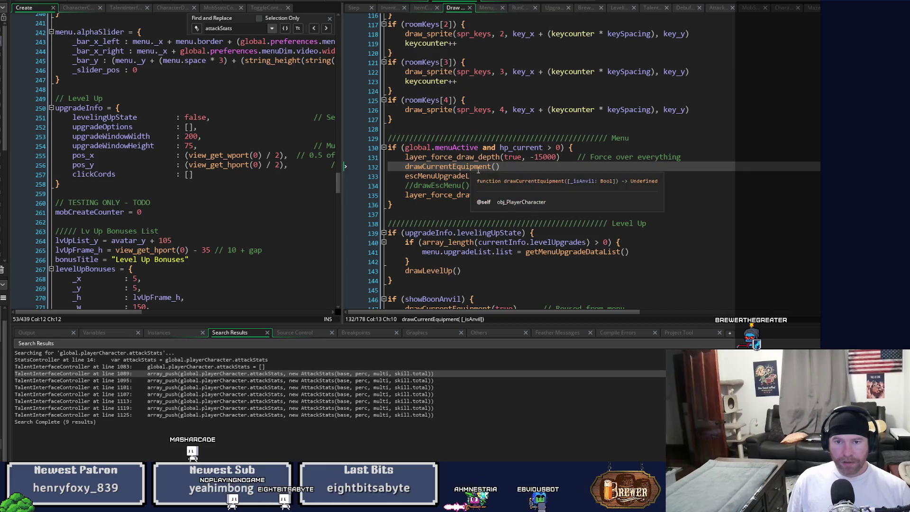
middle_click(471, 167)
scroll(551, 272, down, 15)
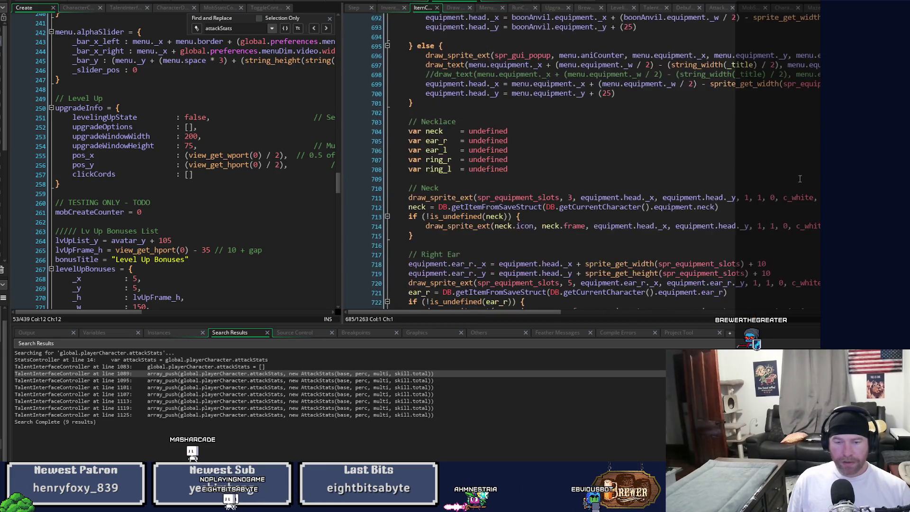
scroll(551, 271, down, 20)
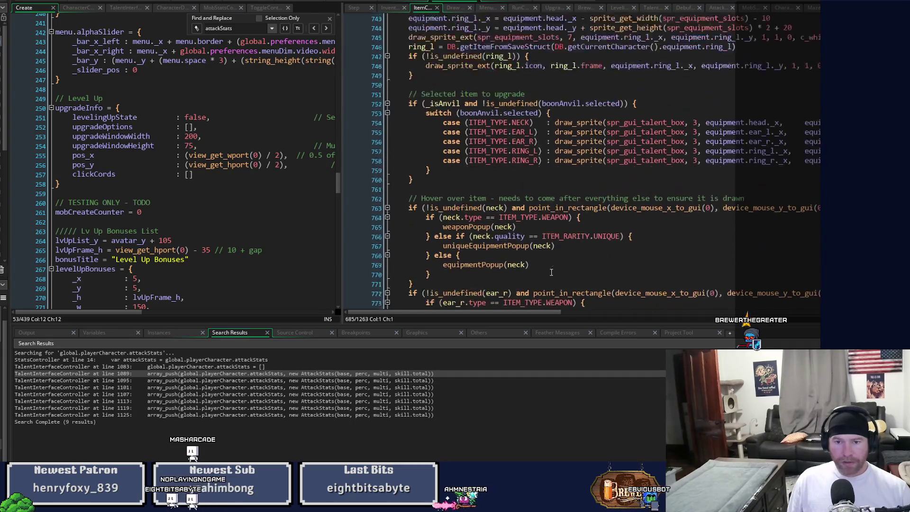
scroll(551, 273, down, 4)
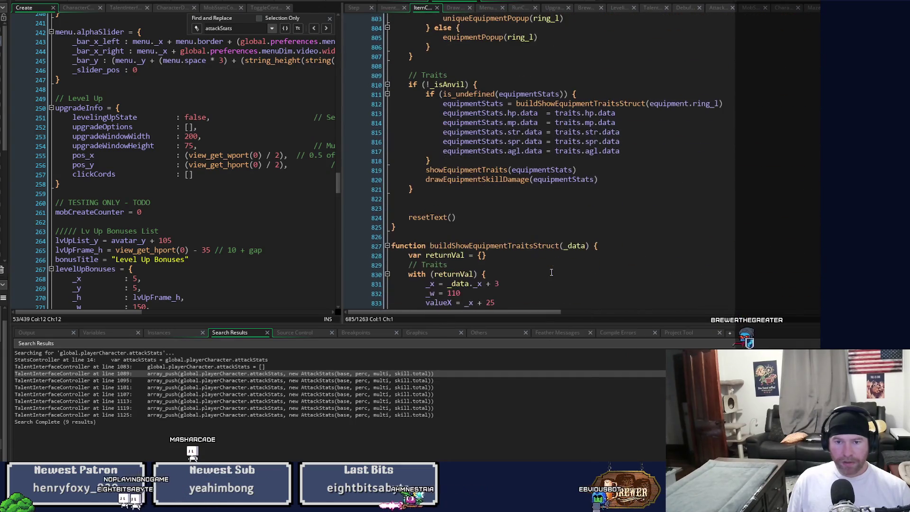
- Review the drawEquipmentSkillDamage definition, then go to the line 1089 attackStats search result
middle_click(490, 180)
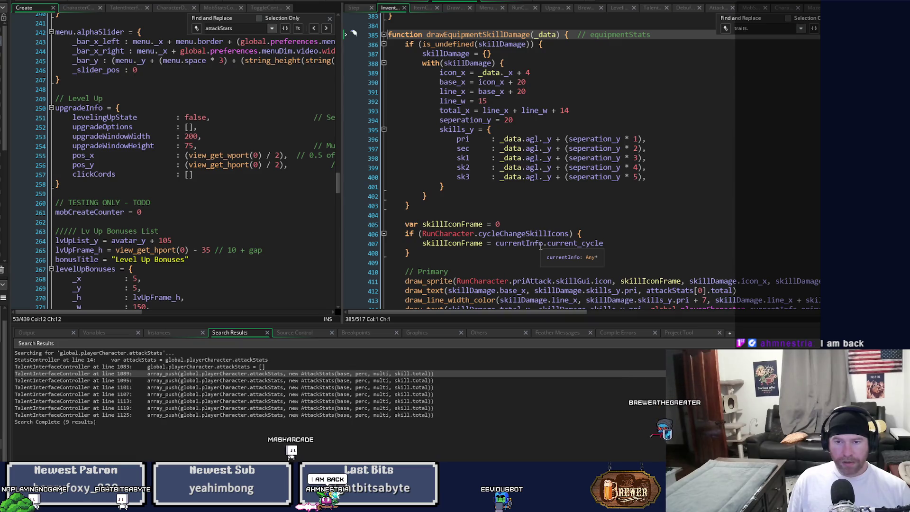
scroll(541, 246, down, 3)
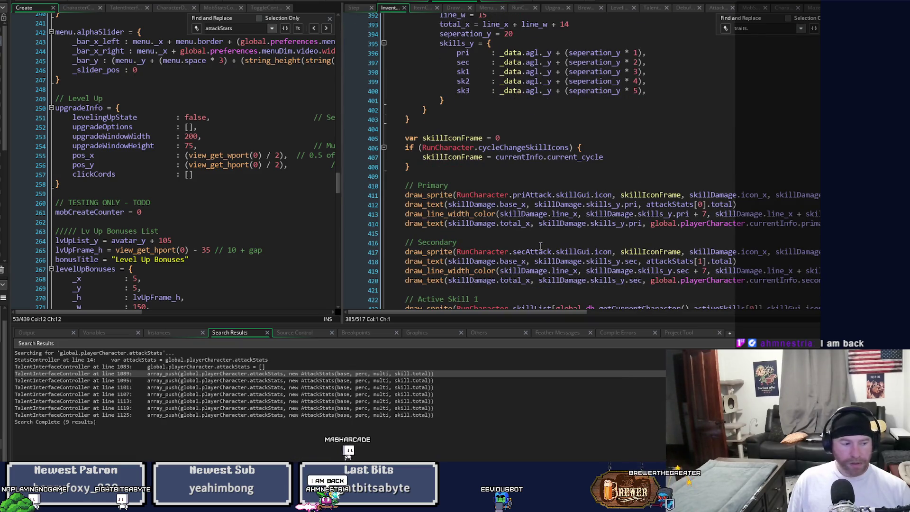
scroll(541, 246, down, 4)
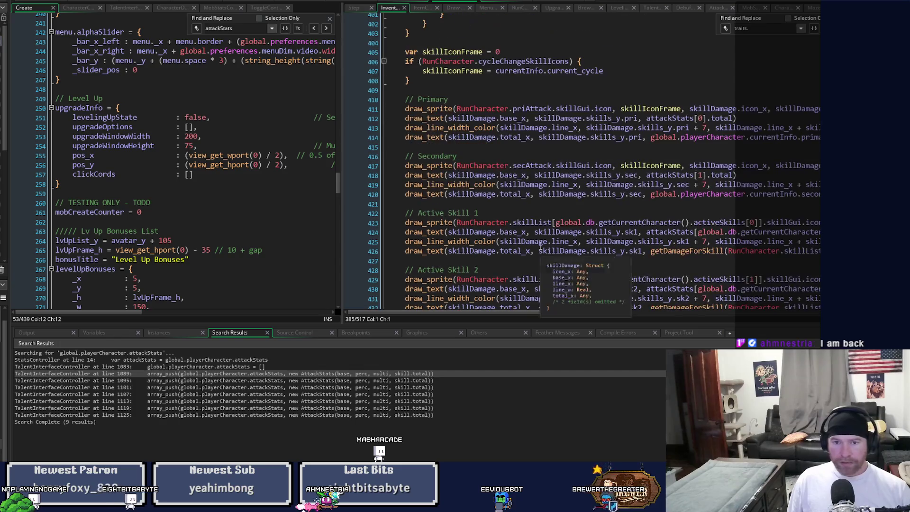
mouse_move(509, 311)
mouse_down()
mouse_move(677, 303)
mouse_move(510, 309)
mouse_up()
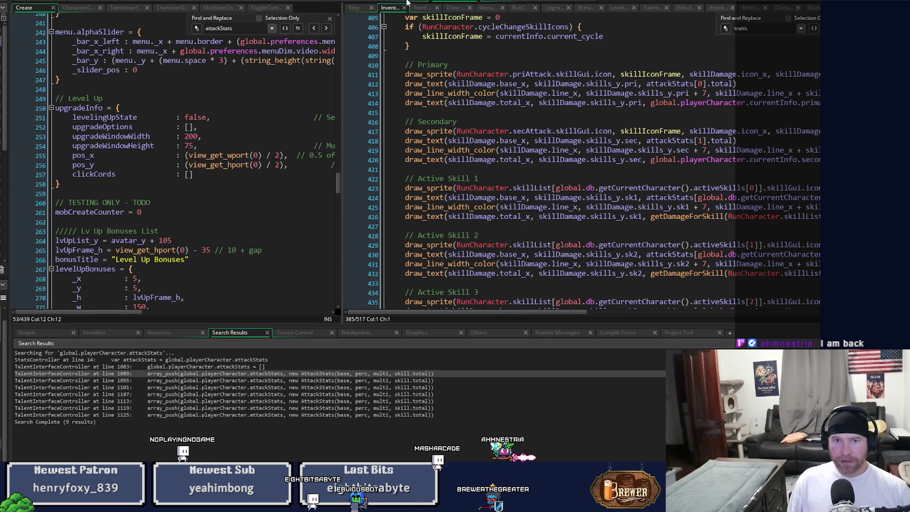
key(Return)
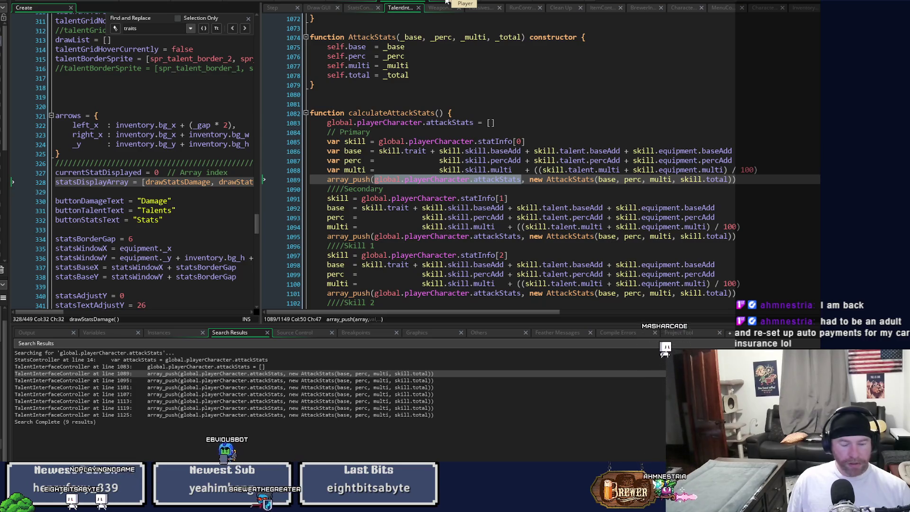
- Return to the TalentInterfaceController code, widen the left code pane and close its find panel
click(446, 3)
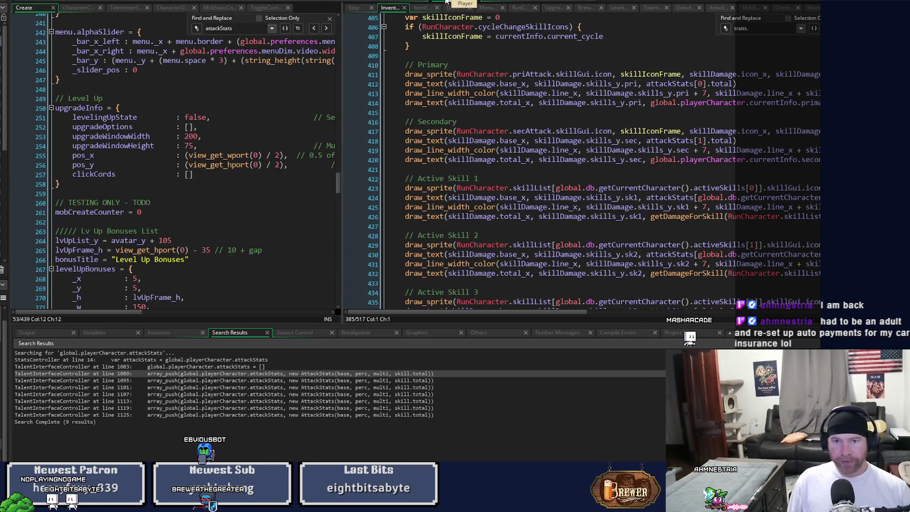
click(445, 2)
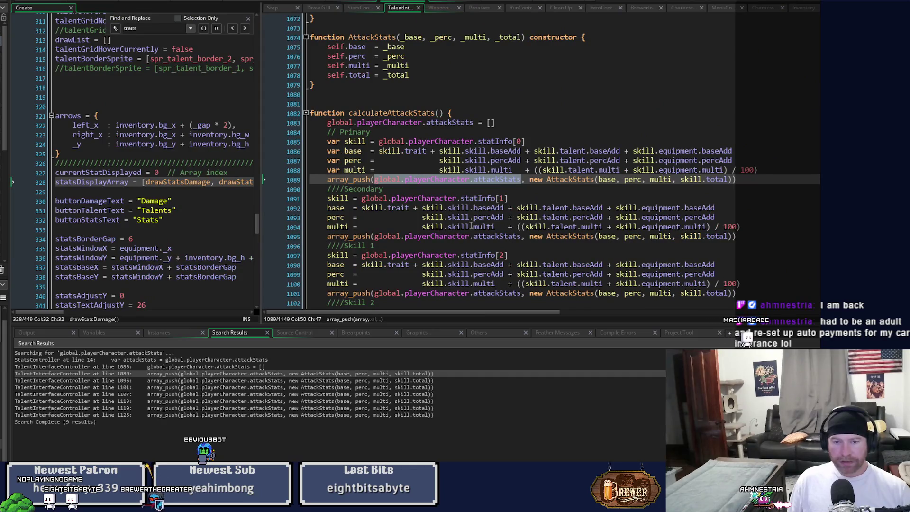
scroll(471, 227, down, 4)
mouse_move(261, 204)
mouse_down()
mouse_move(332, 209)
mouse_move(316, 211)
mouse_up()
click(304, 18)
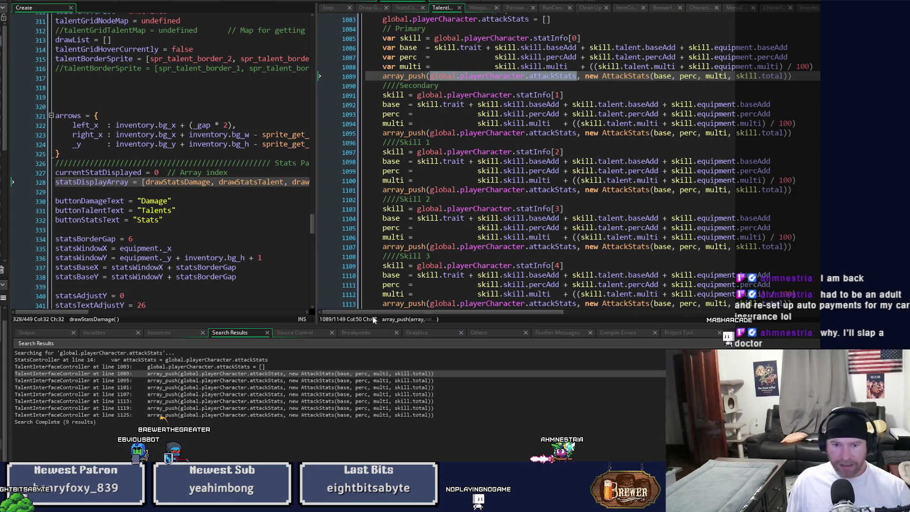
- Shrink the Search Results panel, review calculateAttackStats, and place the caret on its name at line 1082
drag(380, 326, 372, 411)
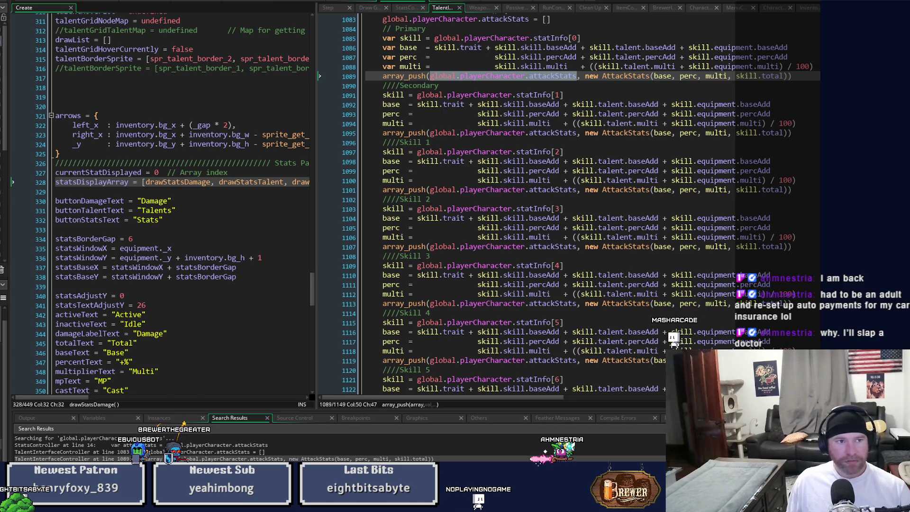
scroll(616, 296, up, 2)
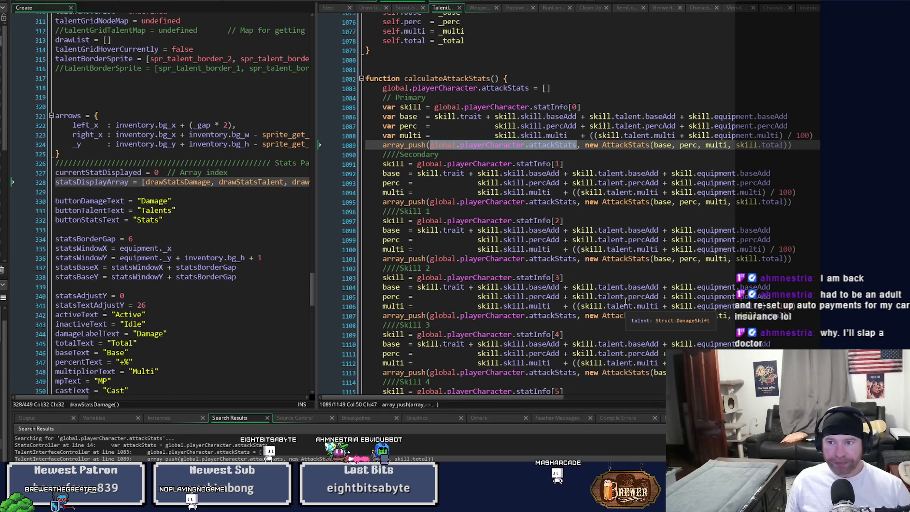
scroll(534, 211, down, 5)
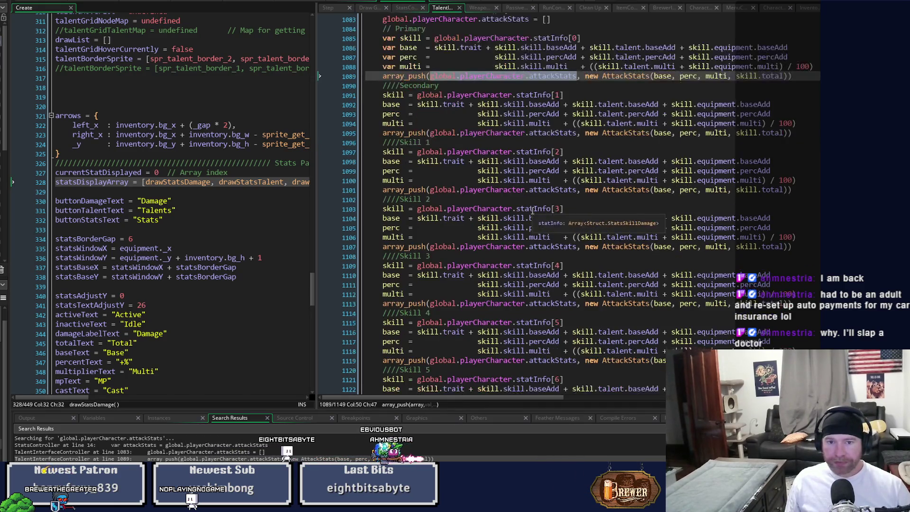
scroll(535, 209, up, 2)
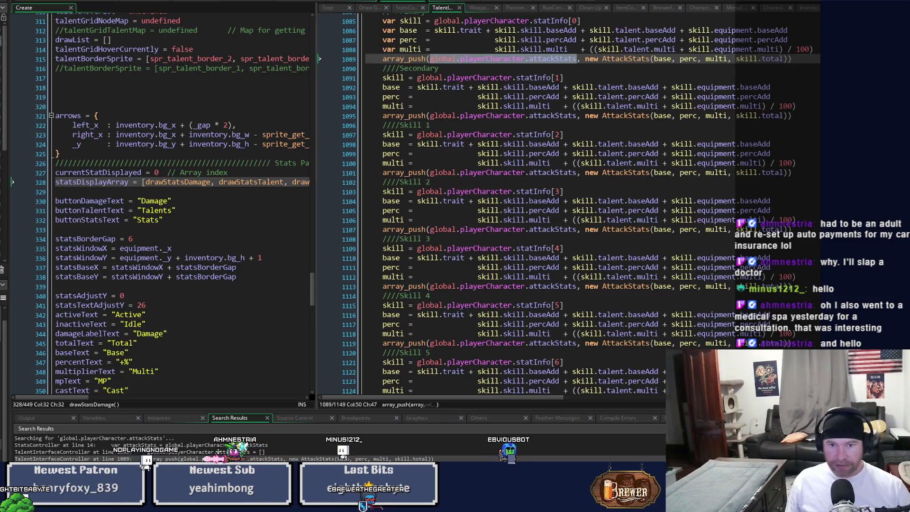
click(518, 242)
scroll(518, 242, up, 3)
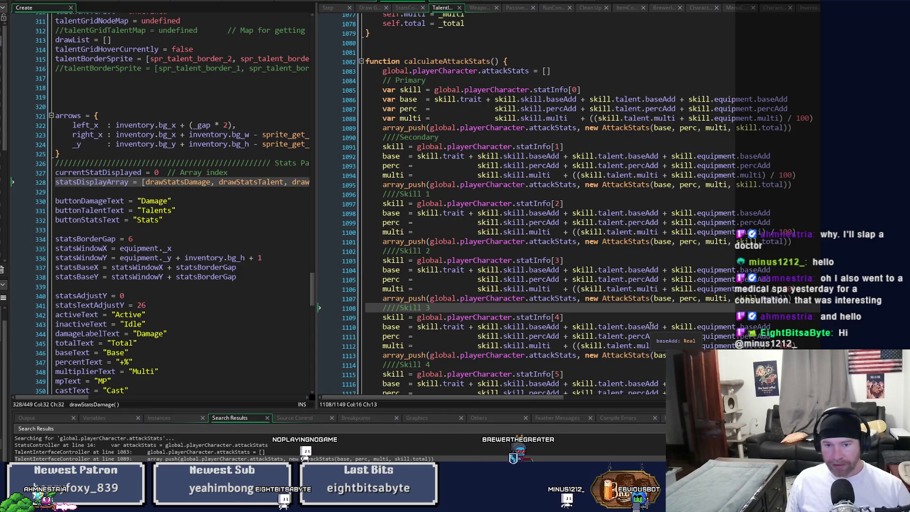
scroll(651, 325, down, 4)
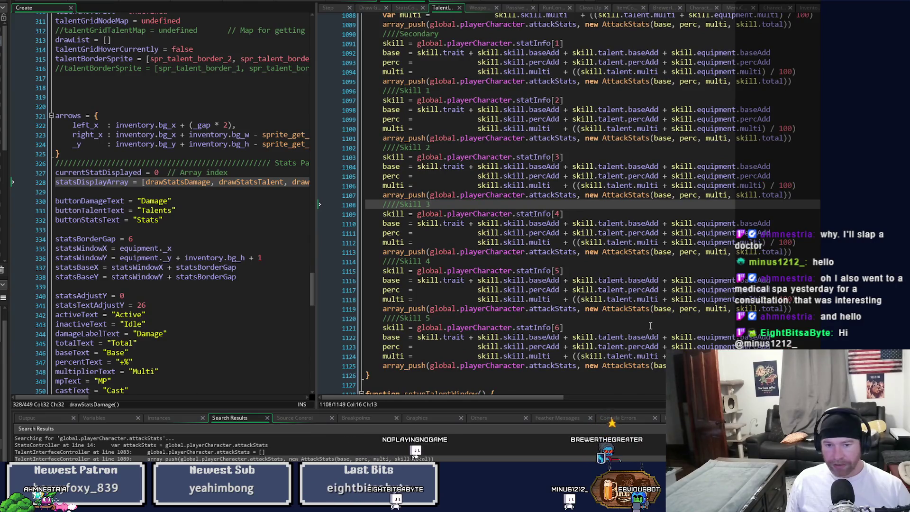
scroll(651, 325, up, 4)
click(403, 79)
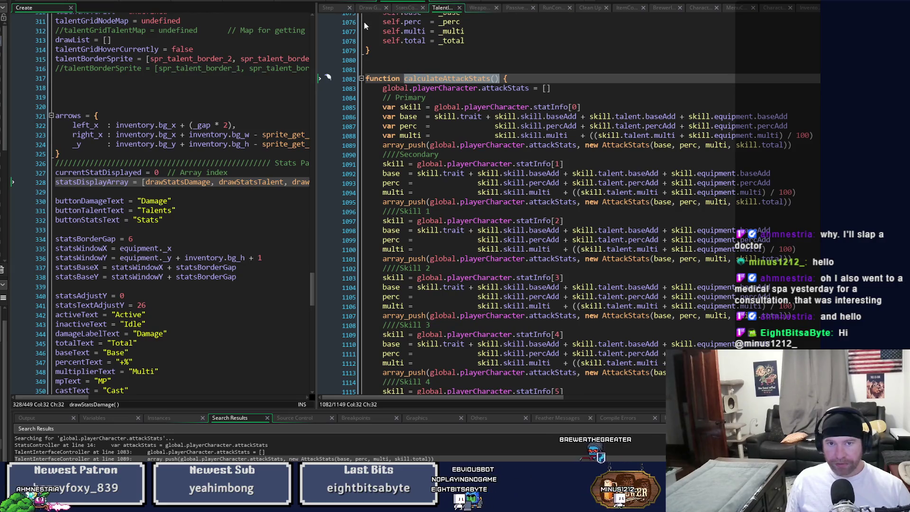
- In the Player Step event, remove the calculateAttackStats() call from line 308 and save
click(349, 3)
click(398, 3)
click(444, 3)
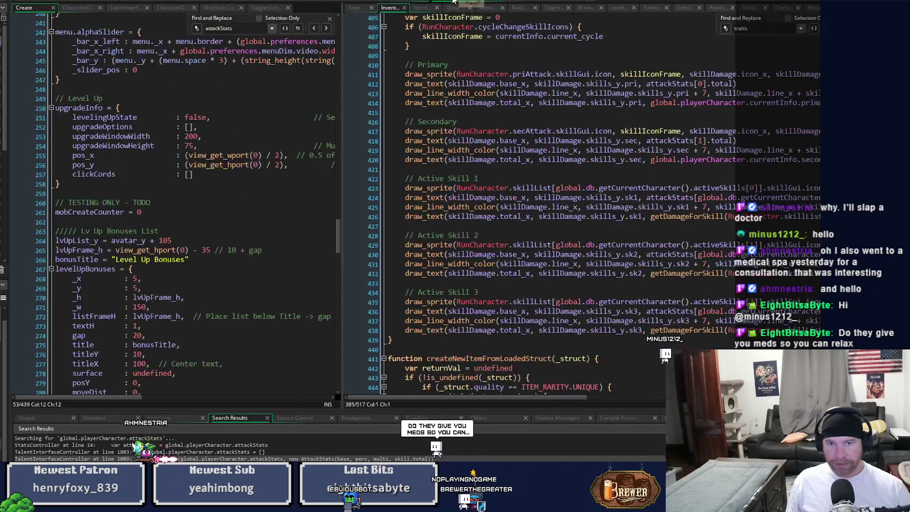
click(351, 8)
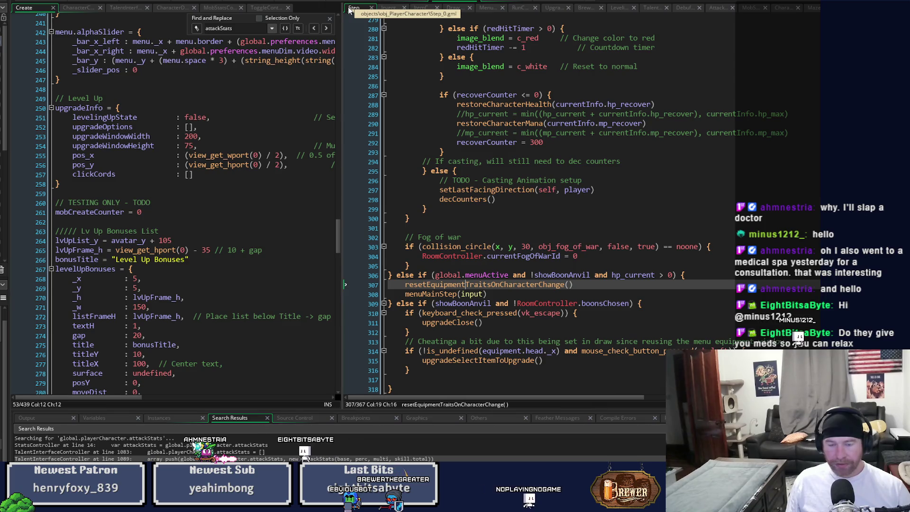
click(584, 283)
key(Return)
text(calculateAttackStats())
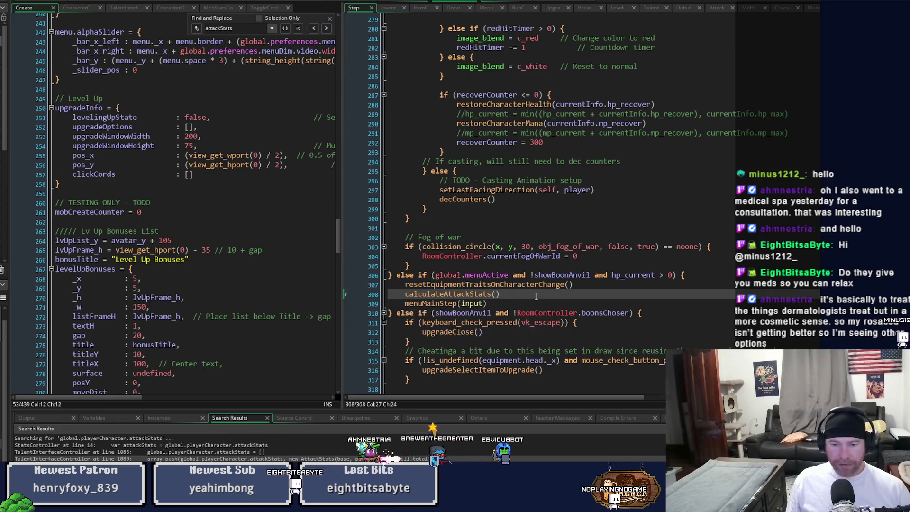
drag(555, 290, 371, 294)
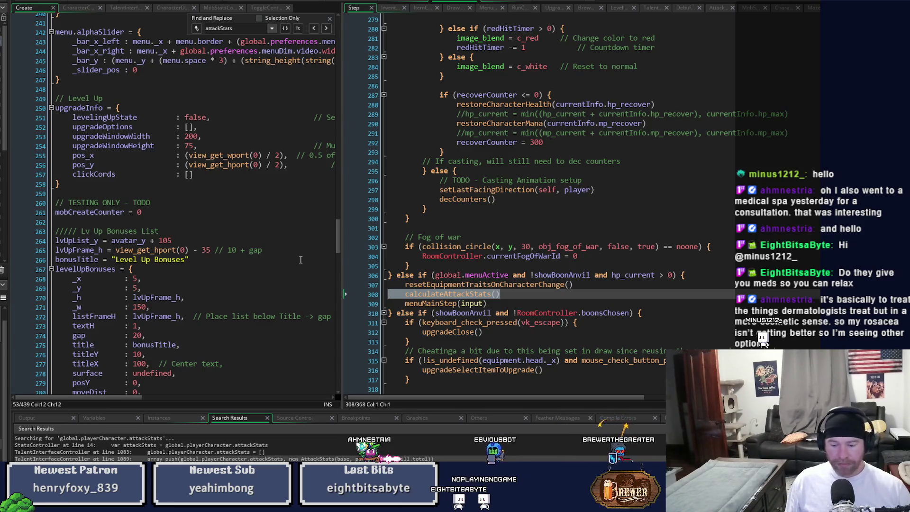
key(Delete)
key(ctrl+s)
- Add calculateAttackStats() inside the menu-opening branch after line 64's condition
click(405, 2)
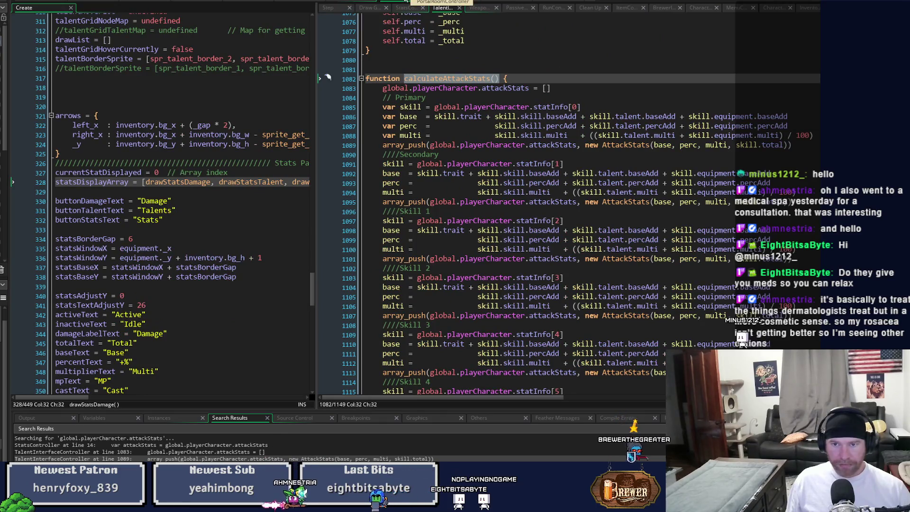
scroll(465, 162, up, 1)
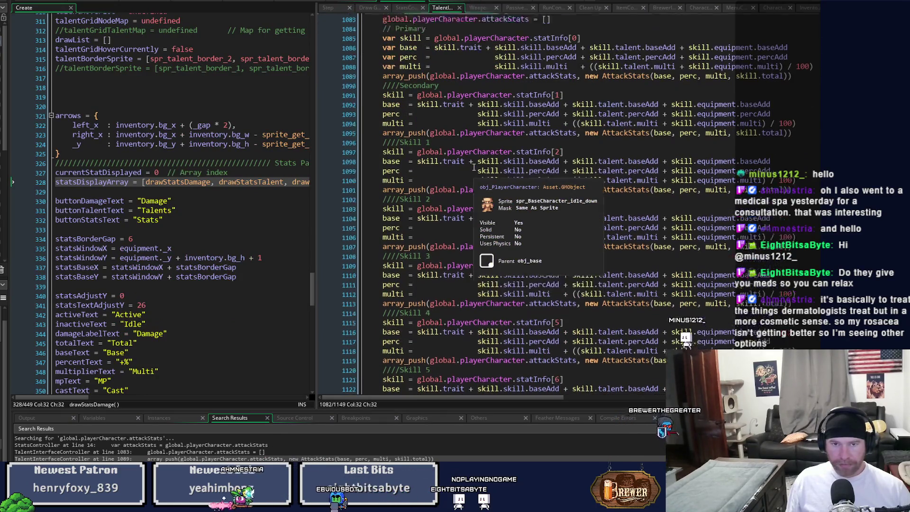
key(ctrl+Tab)
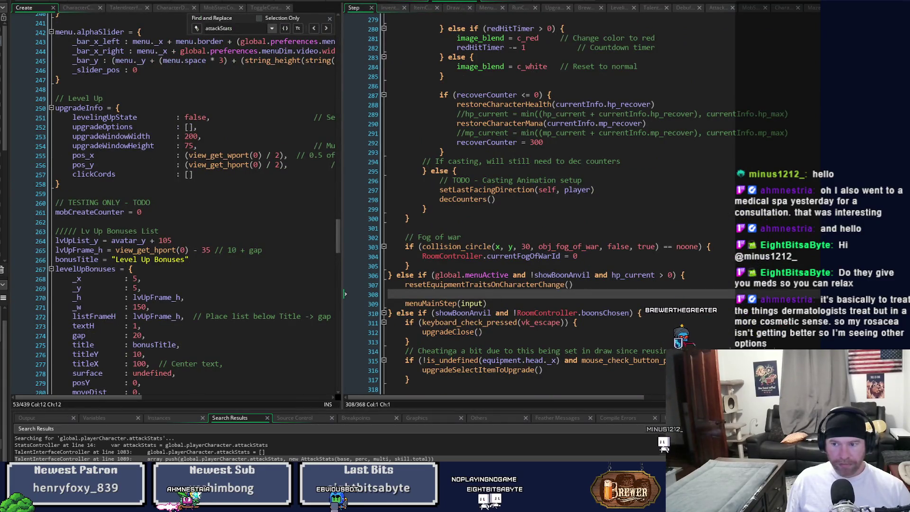
scroll(502, 203, up, 20)
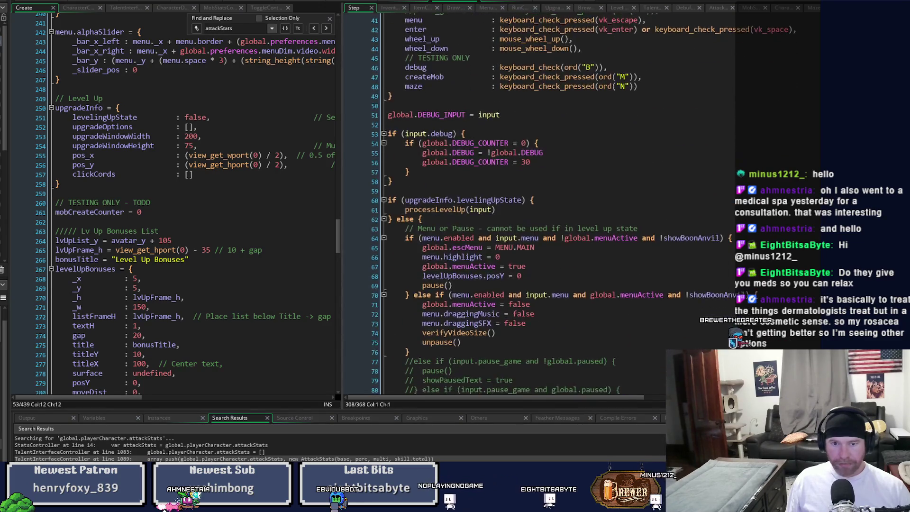
scroll(753, 129, down, 4)
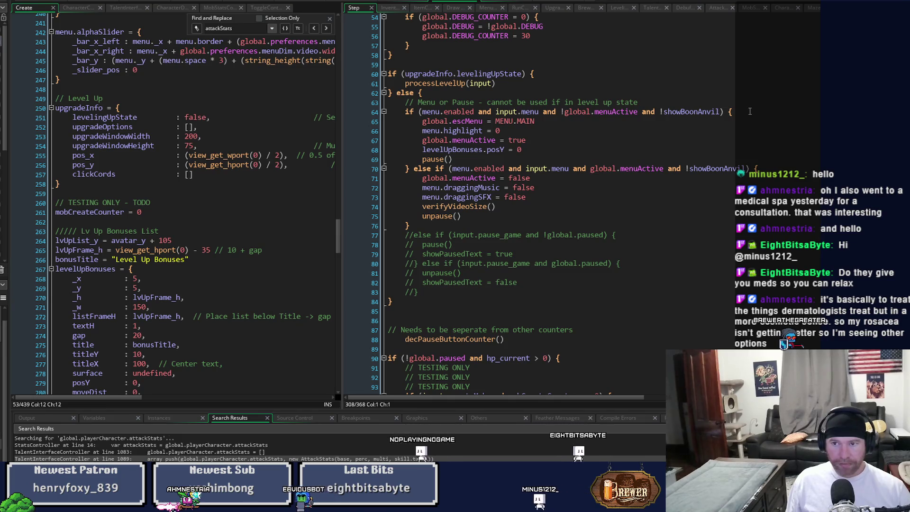
click(749, 112)
key(Return)
text(calculateAttackStats())
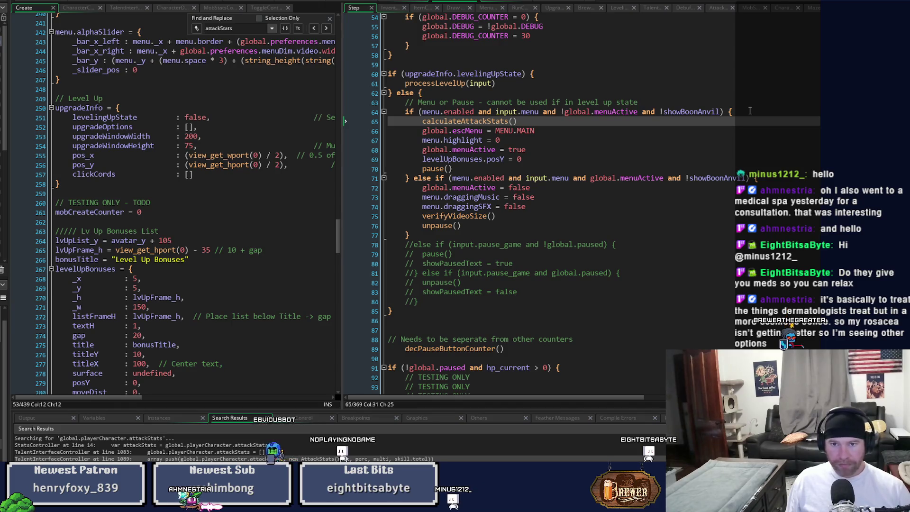